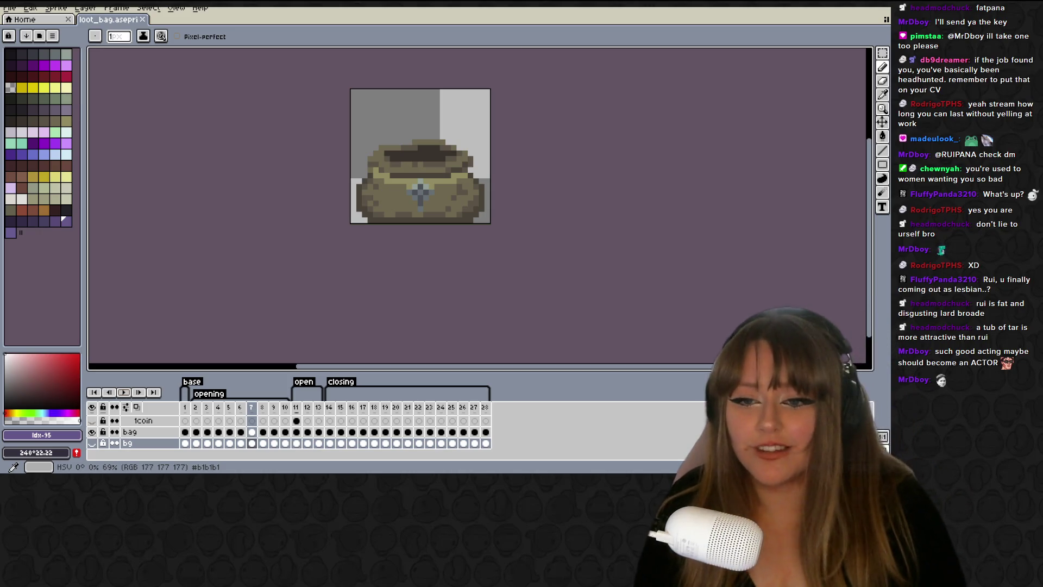
Replay the loot_bag animation from frame 1 and stop on frame 4's tall closed bag.
mouse_move(589, 218)
middle_down()
mouse_move(620, 196)
mouse_move(600, 201)
middle_up()
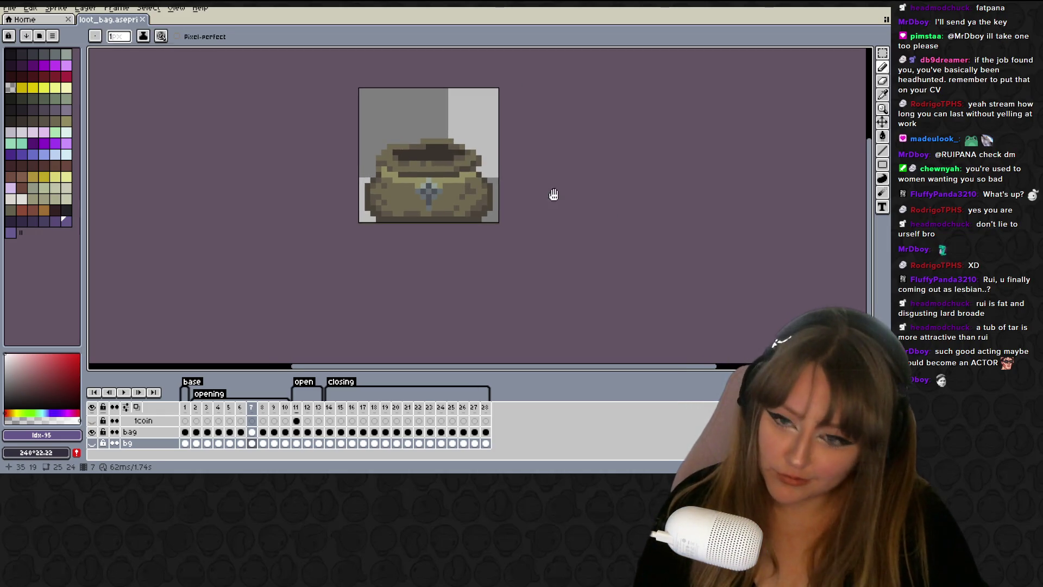
click(185, 443)
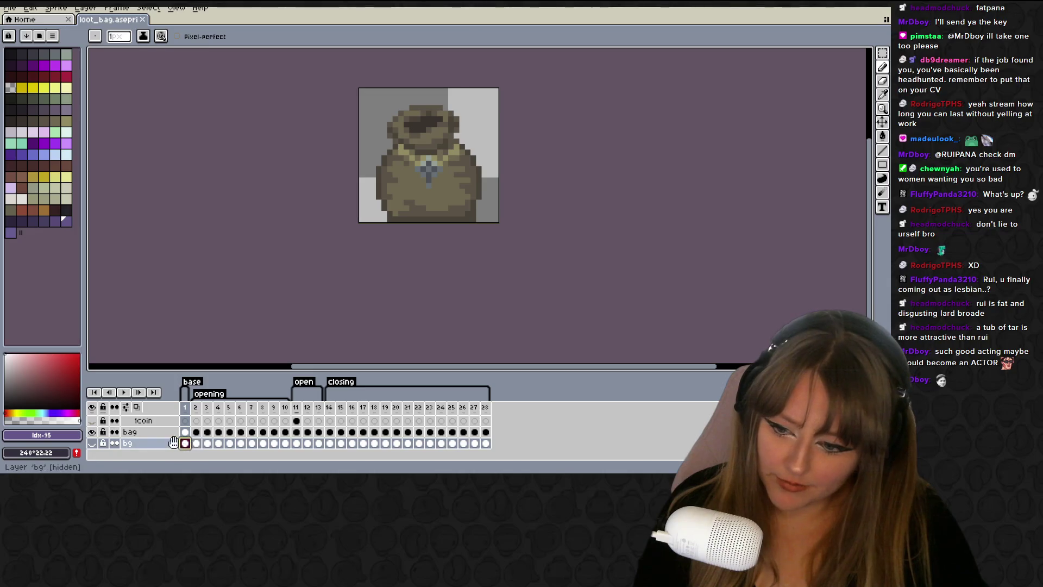
click(125, 393)
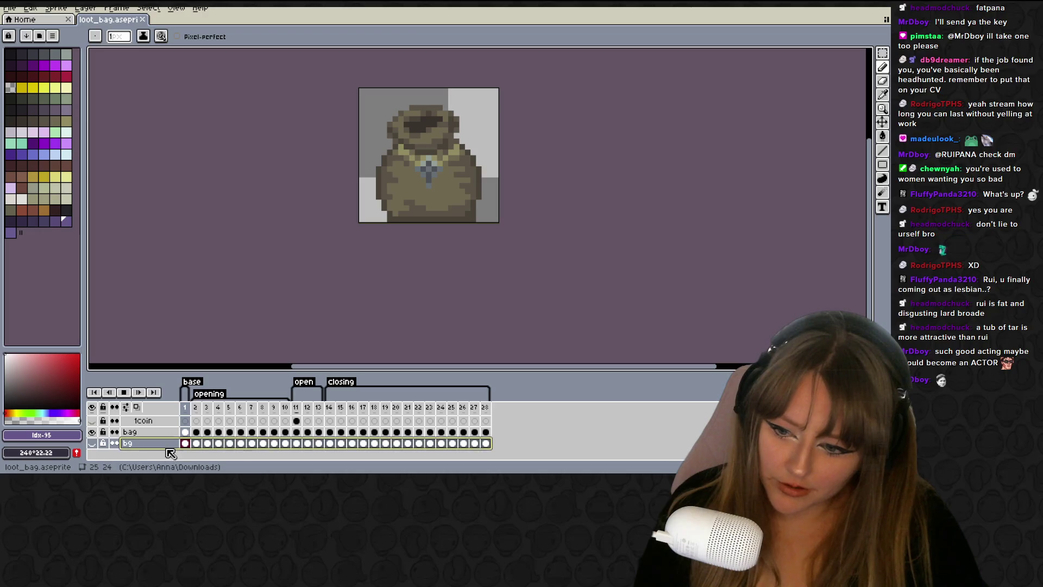
click(146, 433)
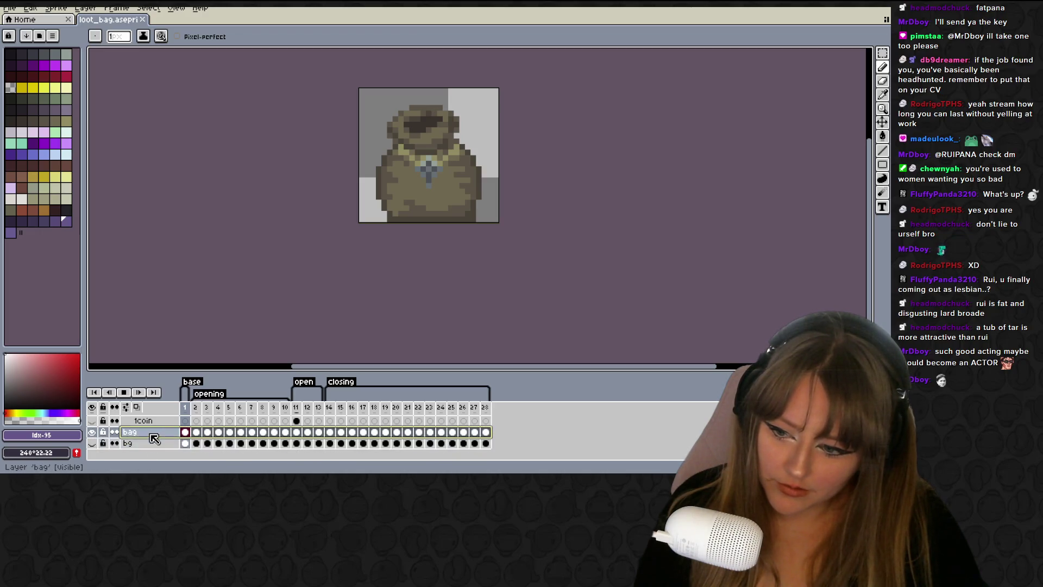
click(220, 433)
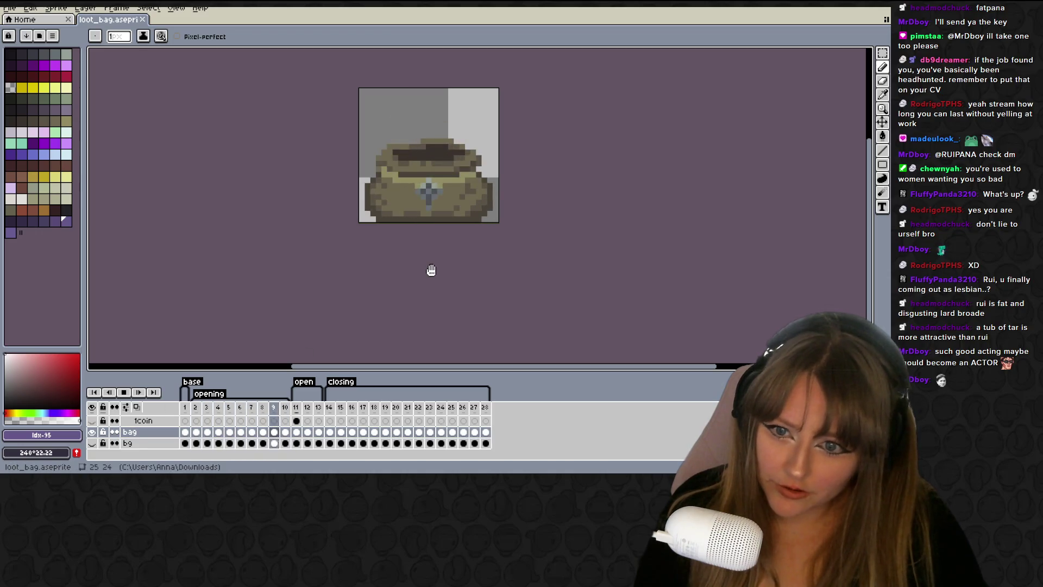
key(Return)
Back on the sack in Right view, slide the left neck-band vertex along its edge.
key(alt+Tab)
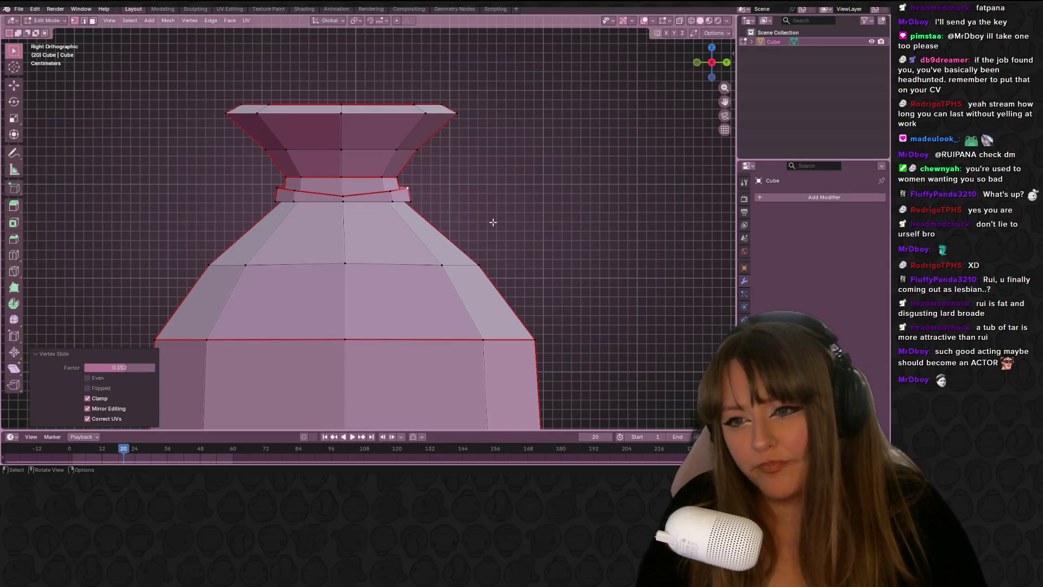
scroll(510, 248, down, 1)
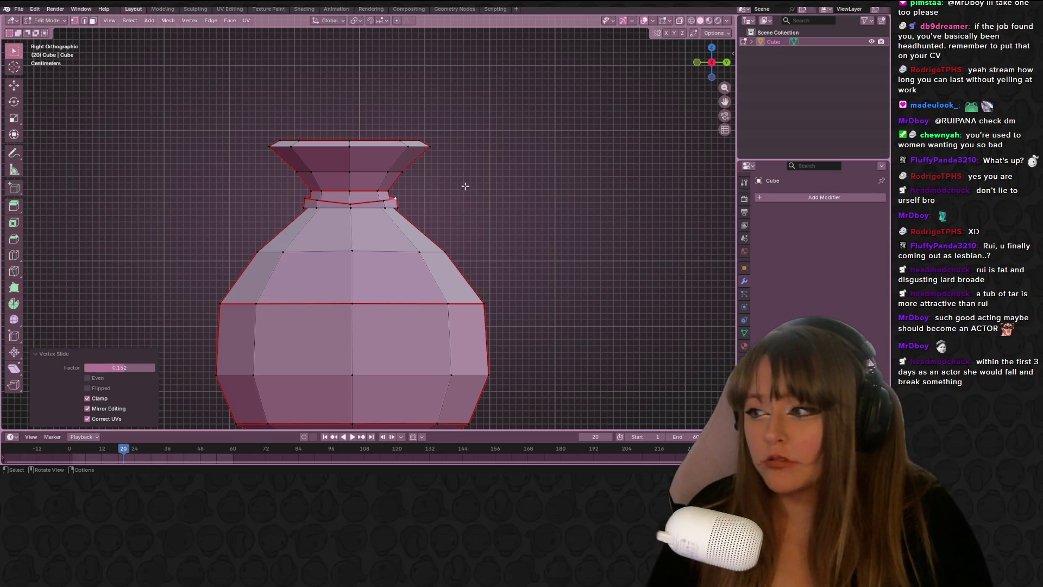
scroll(462, 185, down, 1)
scroll(464, 185, down, 1)
shift+middle_drag(465, 185, 501, 168)
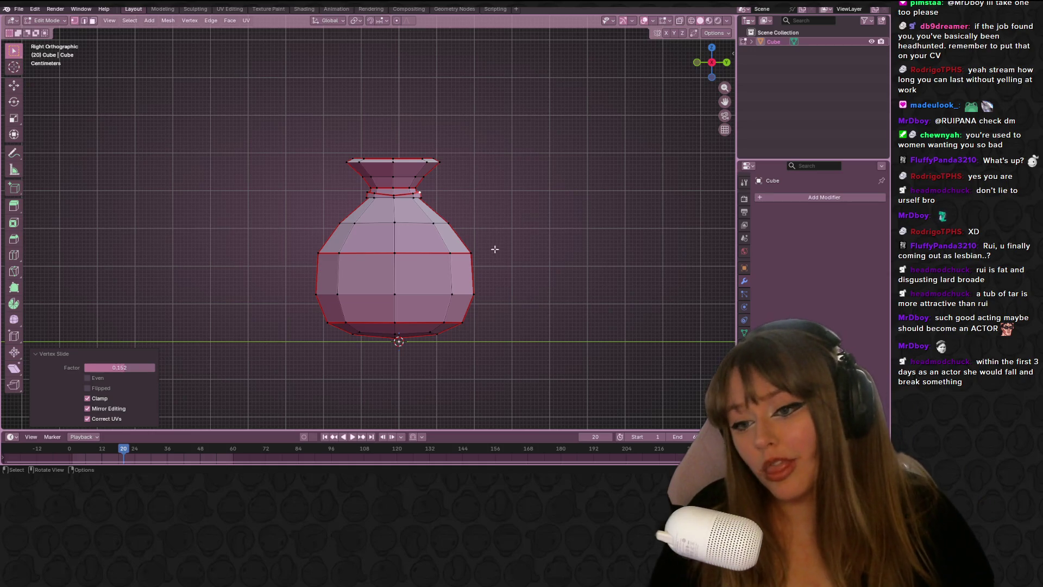
mouse_move(503, 270)
middle_down()
mouse_move(533, 248)
mouse_move(638, 243)
mouse_move(353, 267)
mouse_move(489, 271)
mouse_move(503, 281)
mouse_move(490, 206)
mouse_move(421, 201)
mouse_move(456, 230)
mouse_move(543, 206)
middle_up()
click(723, 63)
click(326, 190)
key(shift+v)
click(335, 190)
Slide the right neck vertex, then move the middle vertex in Back view to slant the band.
click(462, 190)
key(shift+v)
click(473, 195)
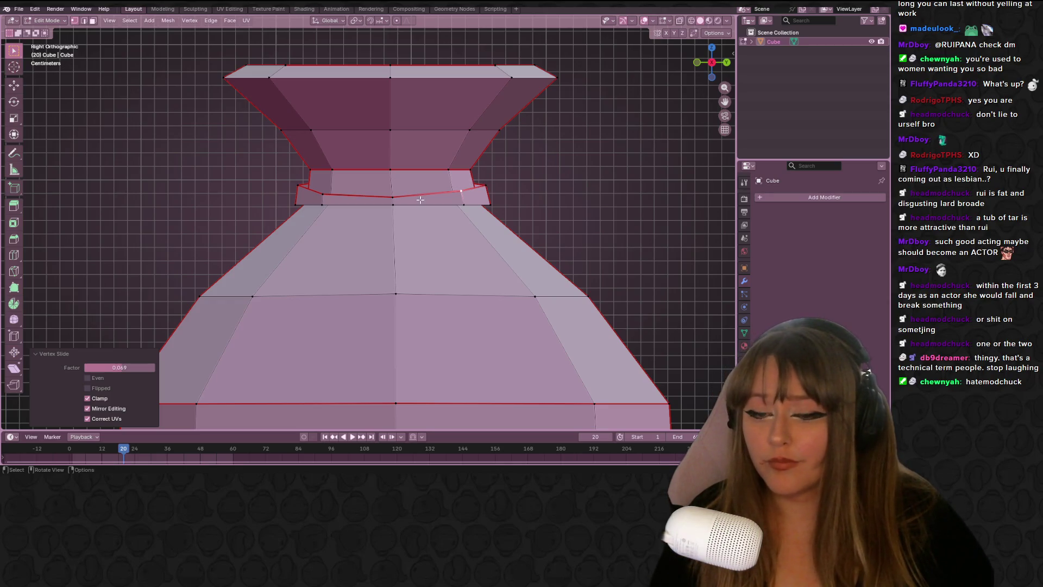
click(392, 197)
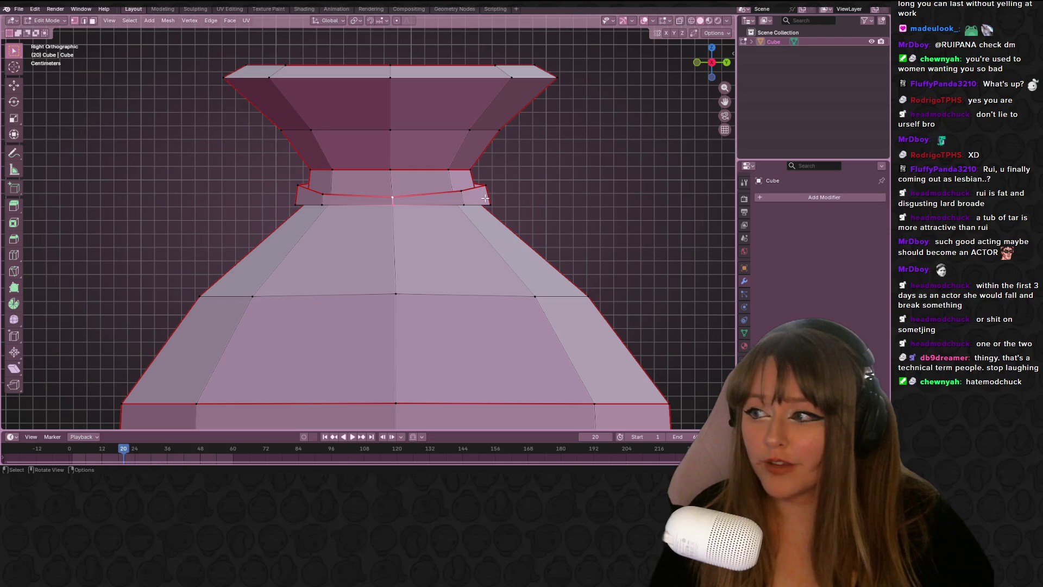
click(726, 62)
key(g)
click(470, 189)
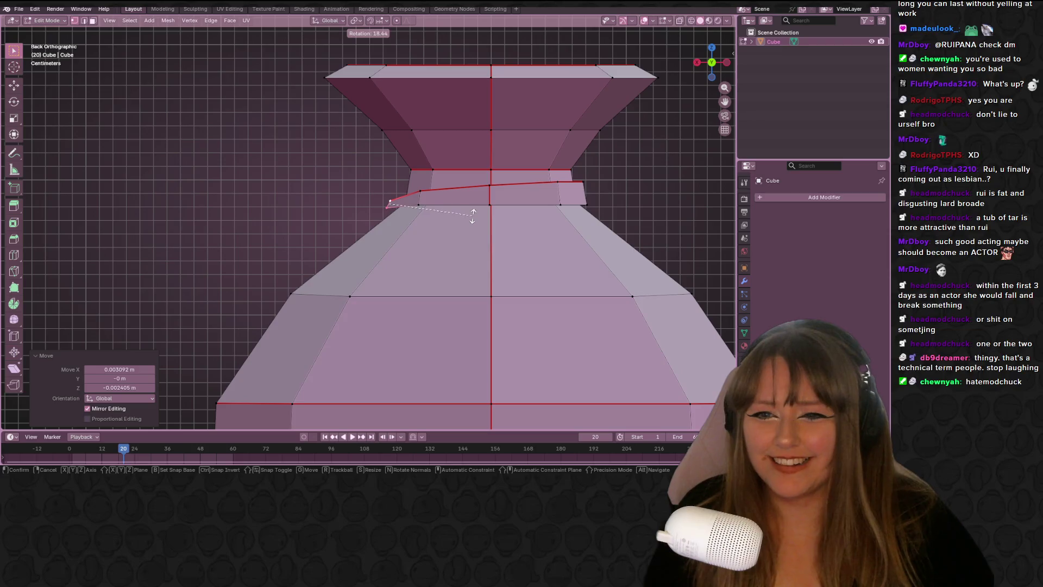
middle_drag(425, 204, 471, 230)
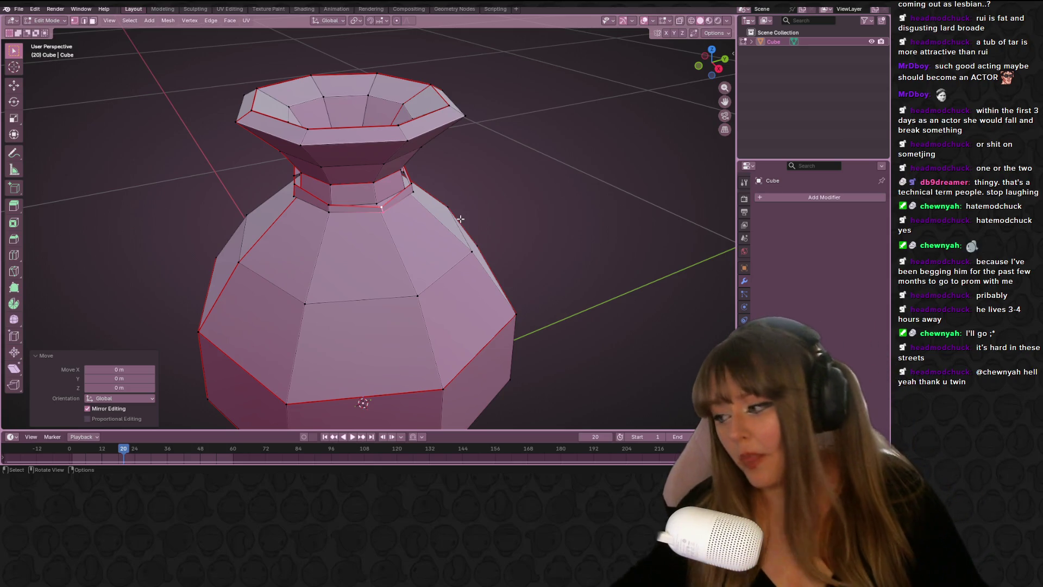
mouse_move(460, 218)
middle_down()
mouse_move(426, 168)
mouse_move(502, 161)
mouse_move(561, 226)
mouse_move(602, 221)
middle_up()
Switch the sack to Object Mode, orbit around it, then bring the Steam library forward.
key(Tab)
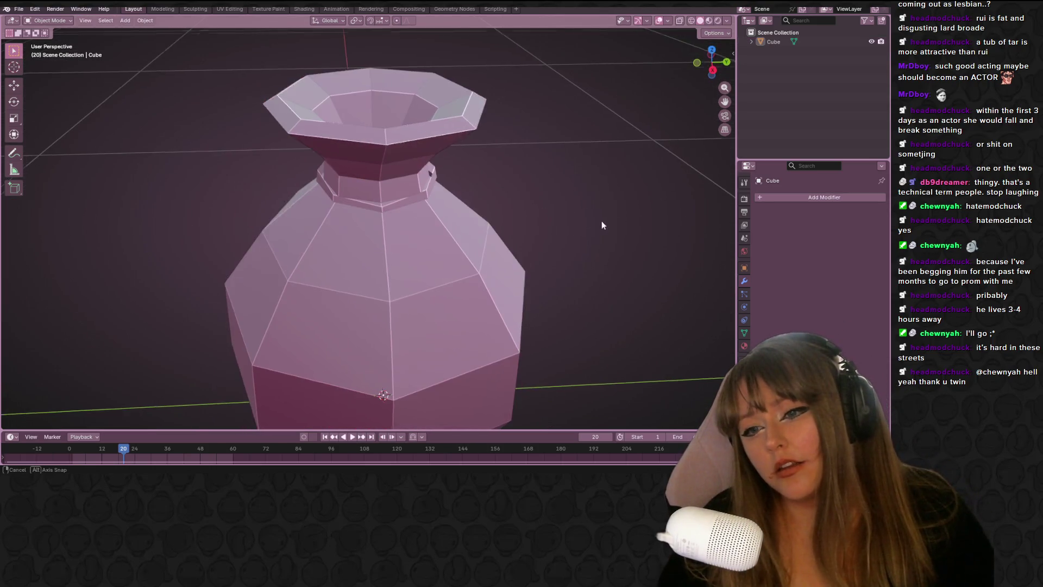
scroll(455, 164, up, 5)
middle_drag(455, 164, 319, 173)
mouse_move(178, 199)
middle_down()
mouse_move(701, 200)
mouse_move(556, 218)
mouse_move(449, 206)
mouse_move(368, 174)
mouse_move(298, 189)
mouse_move(540, 205)
mouse_move(555, 222)
mouse_move(322, 216)
mouse_move(409, 225)
mouse_move(462, 188)
mouse_move(455, 168)
mouse_move(364, 206)
mouse_move(324, 246)
middle_up()
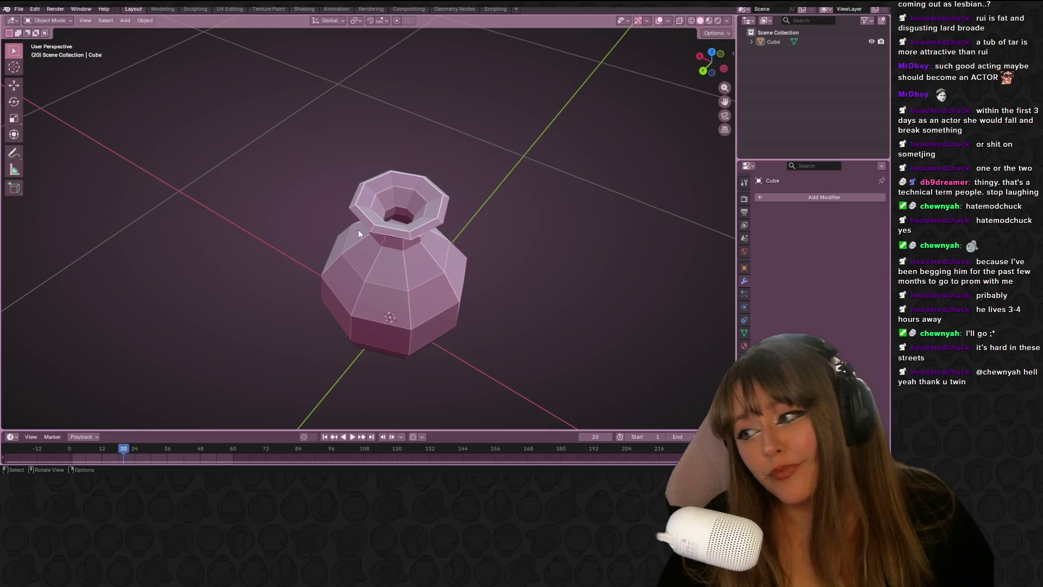
key(alt+Tab)
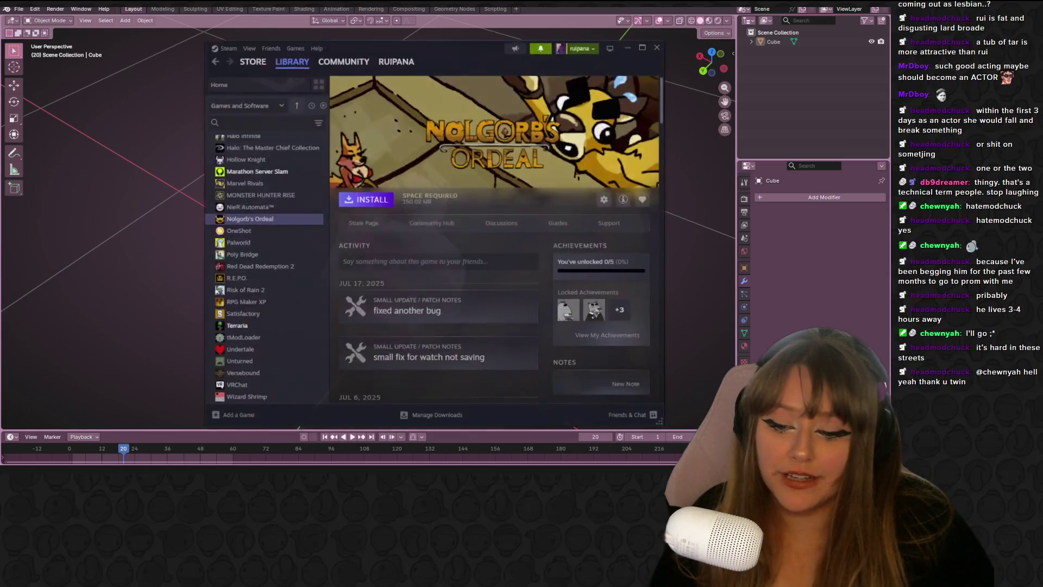
Browse Steam's library to DARK SOULS III, then Terraria, and return to the Blender sack.
scroll(262, 191, up, 2)
scroll(263, 192, up, 5)
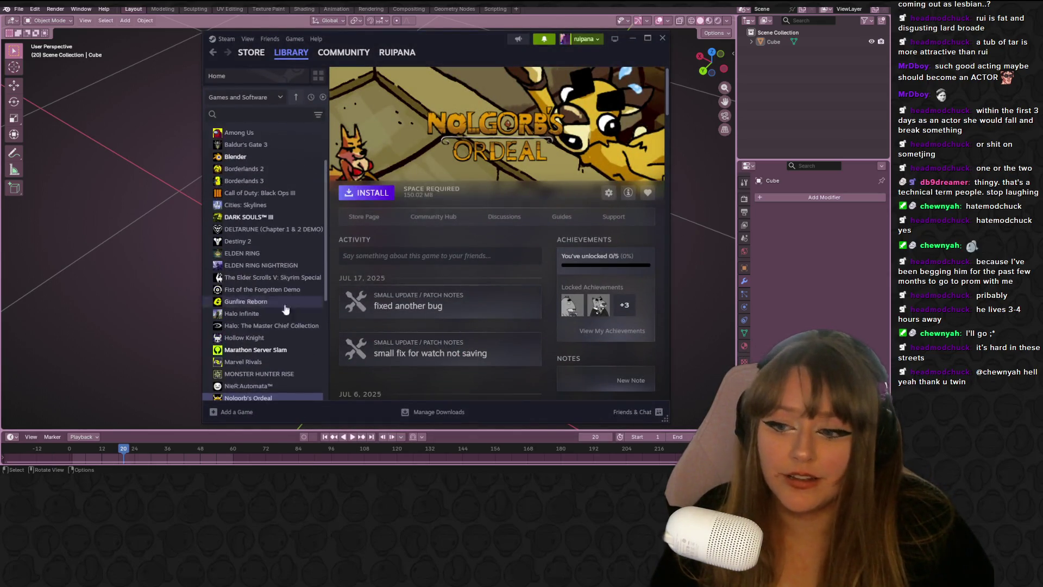
click(255, 277)
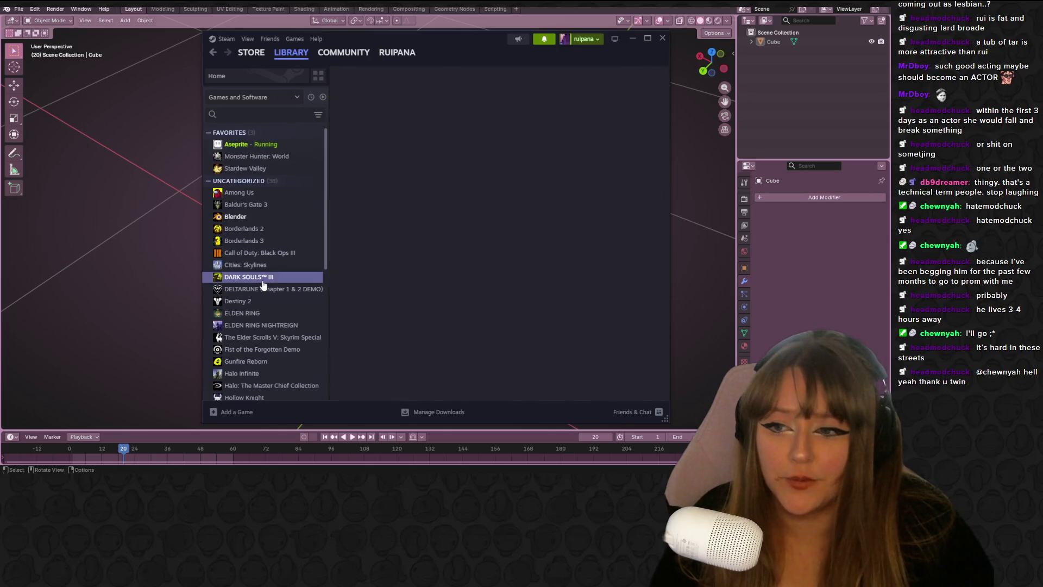
scroll(273, 236, down, 1)
scroll(273, 239, down, 5)
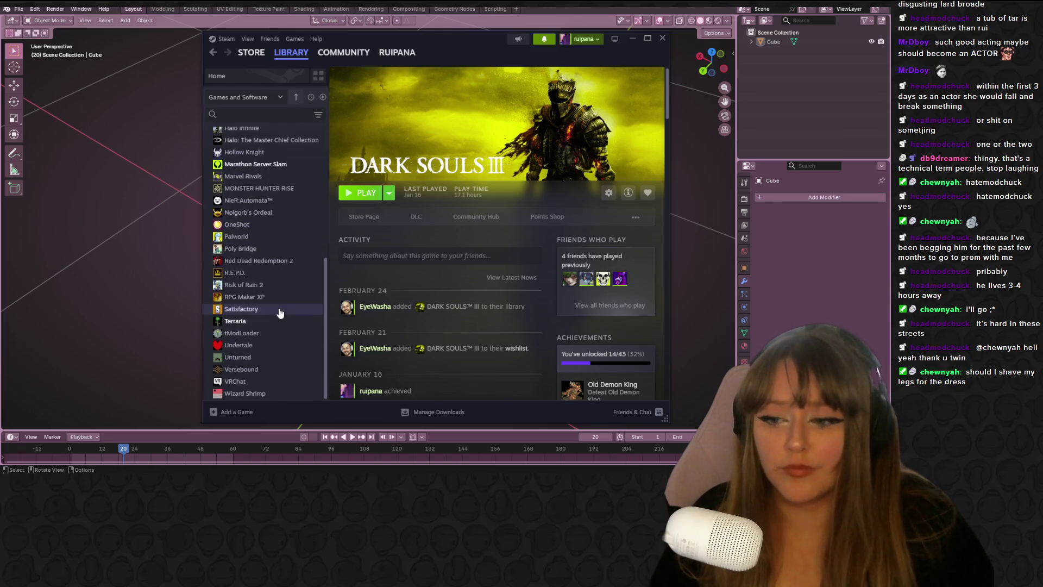
click(273, 322)
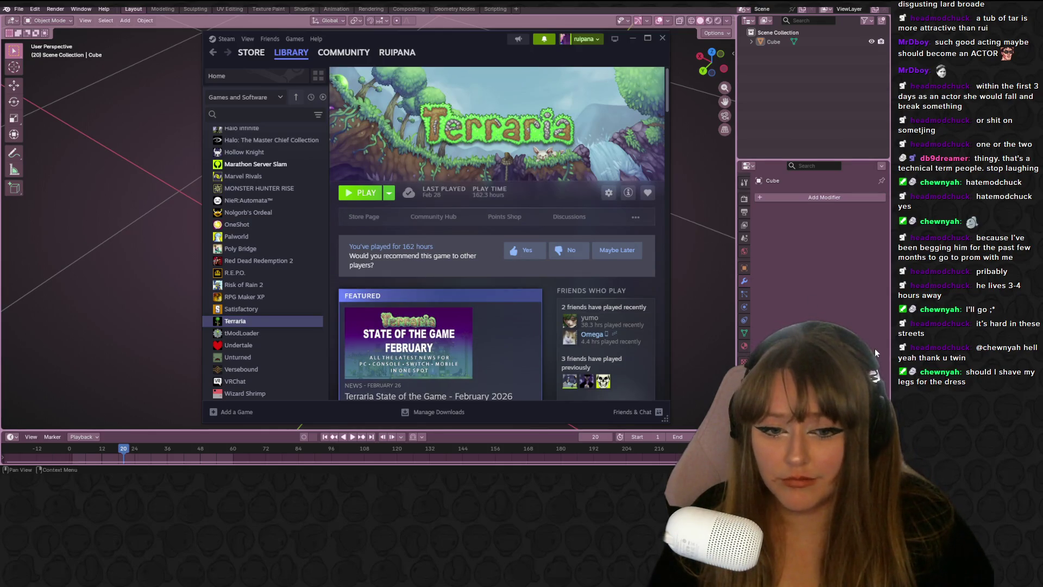
key(alt+Tab)
mouse_move(530, 272)
middle_down()
mouse_move(531, 293)
mouse_move(411, 279)
mouse_move(342, 299)
middle_up()
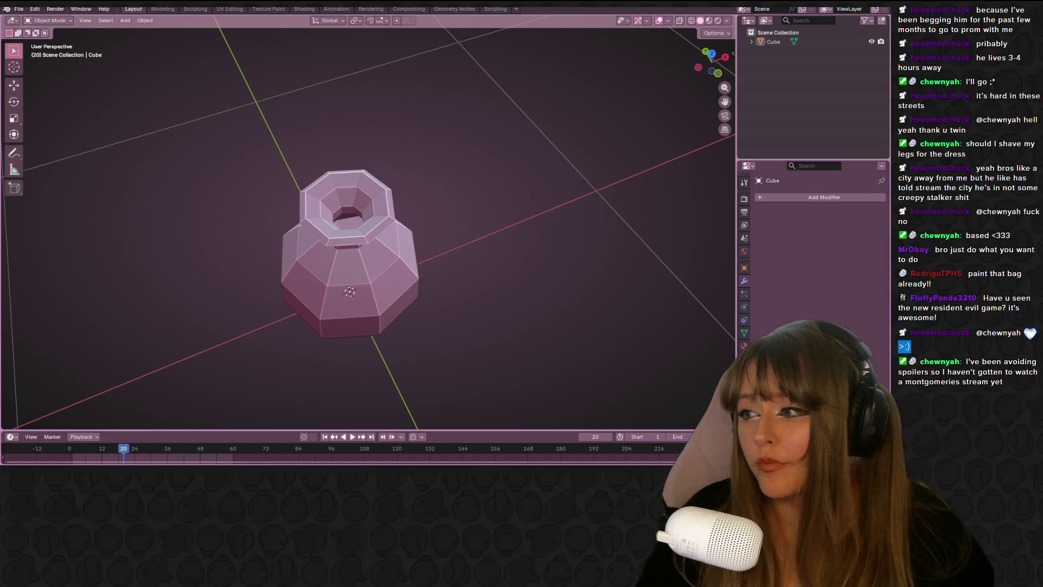
Play the timeline and stop it at frame 54, then orbit to a side view of the sack.
mouse_move(543, 280)
middle_down()
mouse_move(543, 237)
mouse_move(626, 214)
mouse_move(434, 273)
mouse_move(560, 256)
mouse_move(254, 272)
mouse_move(132, 303)
mouse_move(30, 299)
mouse_move(155, 294)
mouse_move(663, 223)
mouse_move(175, 318)
mouse_move(669, 353)
mouse_move(298, 413)
mouse_move(123, 426)
mouse_move(477, 345)
middle_up()
key(space)
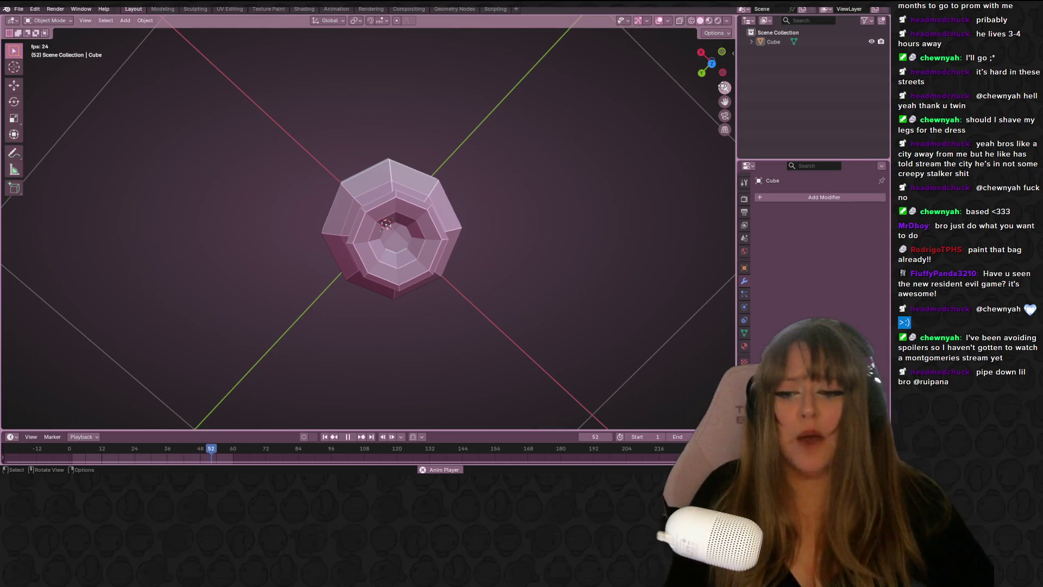
key(space)
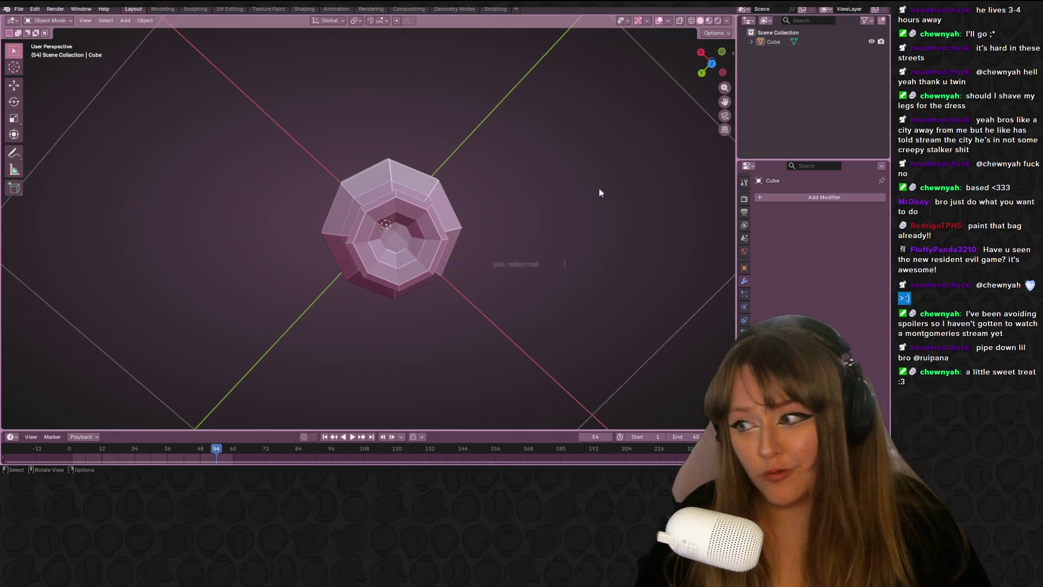
mouse_move(445, 243)
middle_down()
mouse_move(448, 187)
mouse_move(432, 237)
mouse_move(362, 209)
mouse_move(581, 295)
mouse_move(386, 277)
mouse_move(501, 297)
mouse_move(363, 323)
mouse_move(296, 432)
mouse_move(445, 306)
mouse_move(280, 268)
mouse_move(438, 291)
mouse_move(385, 231)
mouse_move(597, 108)
middle_up()
Enter Edit Mode on the sack and move a tie vertex in Front view.
click(389, 211)
key(Tab)
scroll(387, 215, up, 5)
click(712, 63)
scroll(543, 218, up, 4)
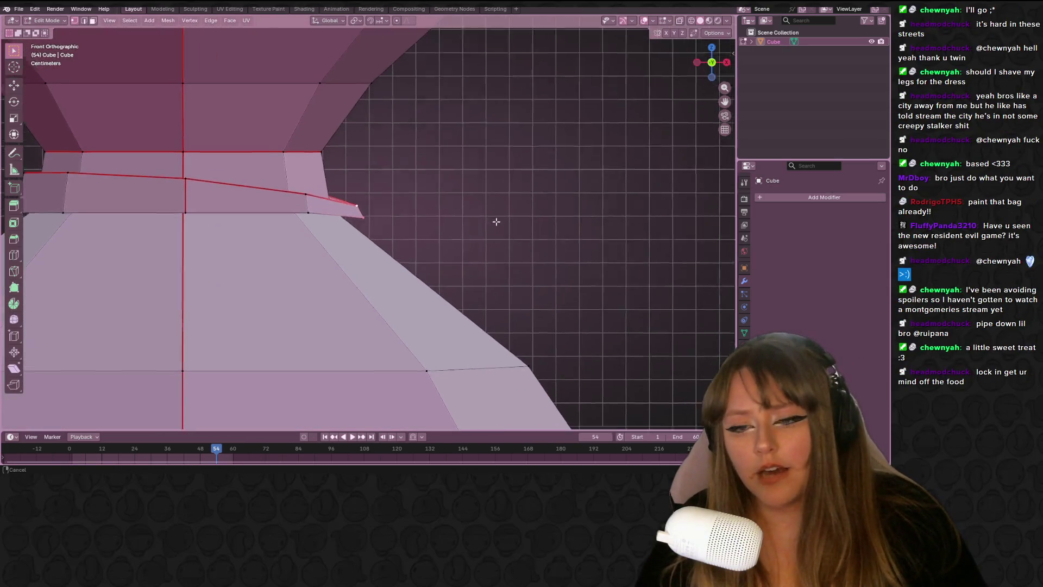
key(g)
click(437, 246)
Enlarge and rotate the tip of the tie flap.
key(s)
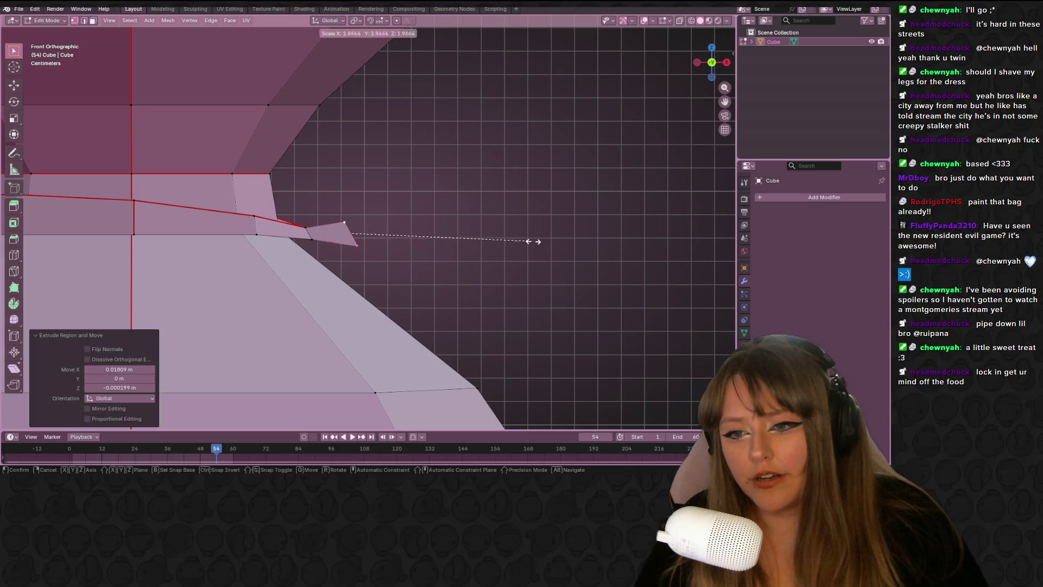
click(687, 214)
key(g)
key(s)
click(657, 204)
key(r)
click(640, 182)
Reposition the flap tip, scale it larger and rotate it slightly.
key(r)
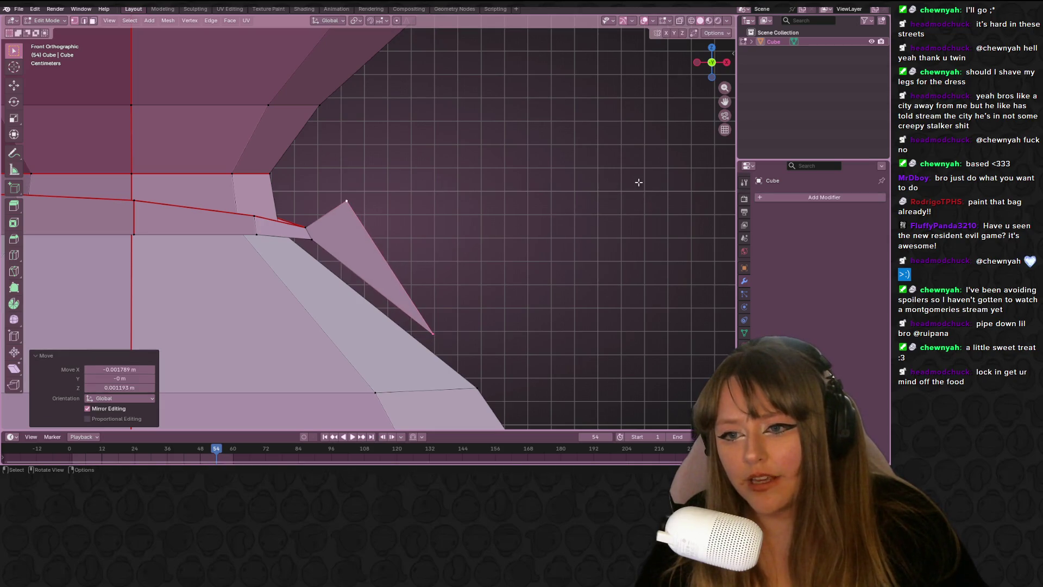
click(641, 169)
key(g)
key(s)
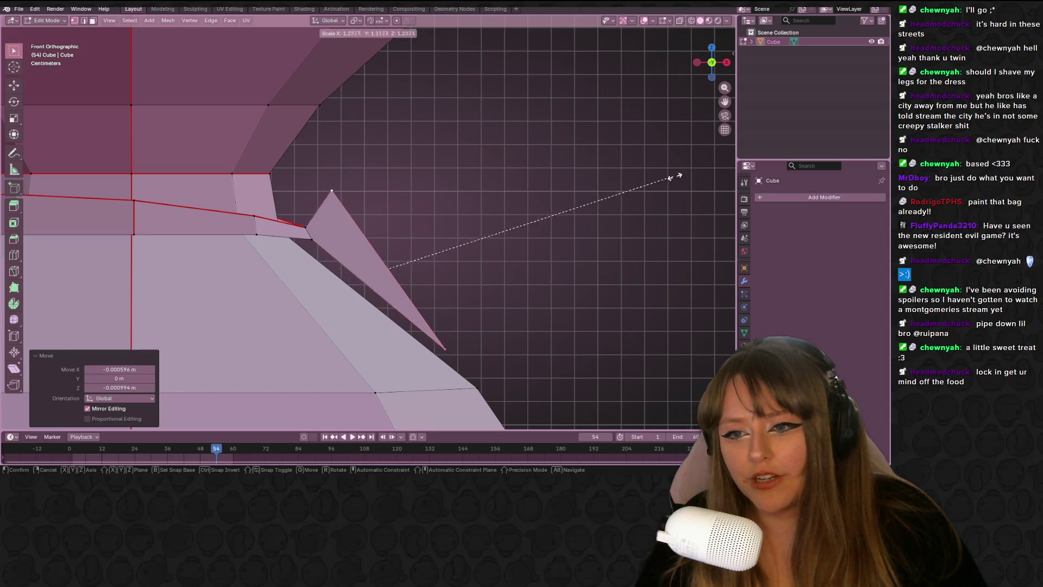
click(723, 174)
key(r)
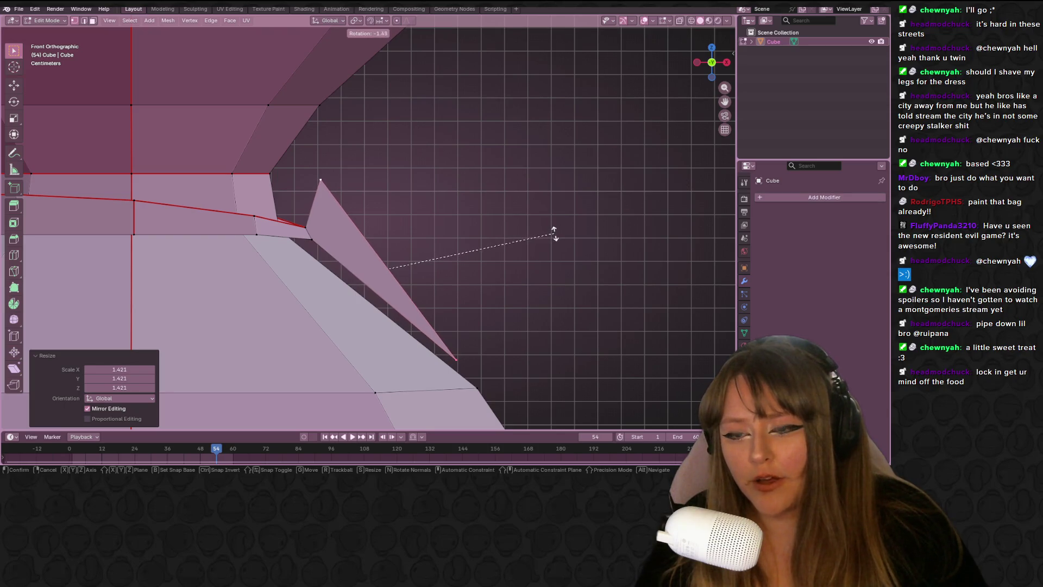
click(554, 232)
Add a loop cut across the tie flap and slide and move its new vertices.
shift+middle_drag(591, 225, 592, 220)
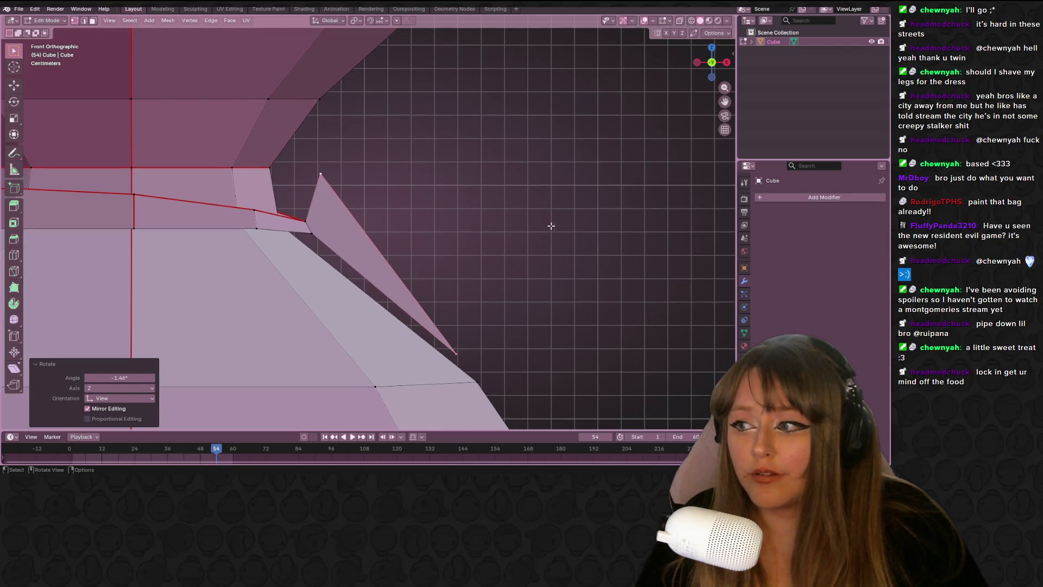
right_click(467, 234)
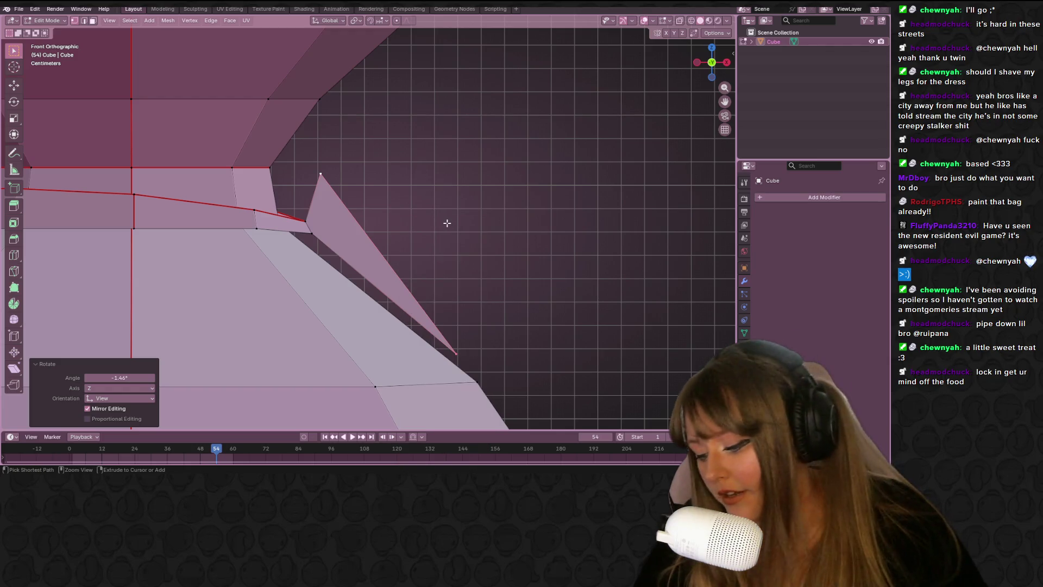
key(ctrl+r)
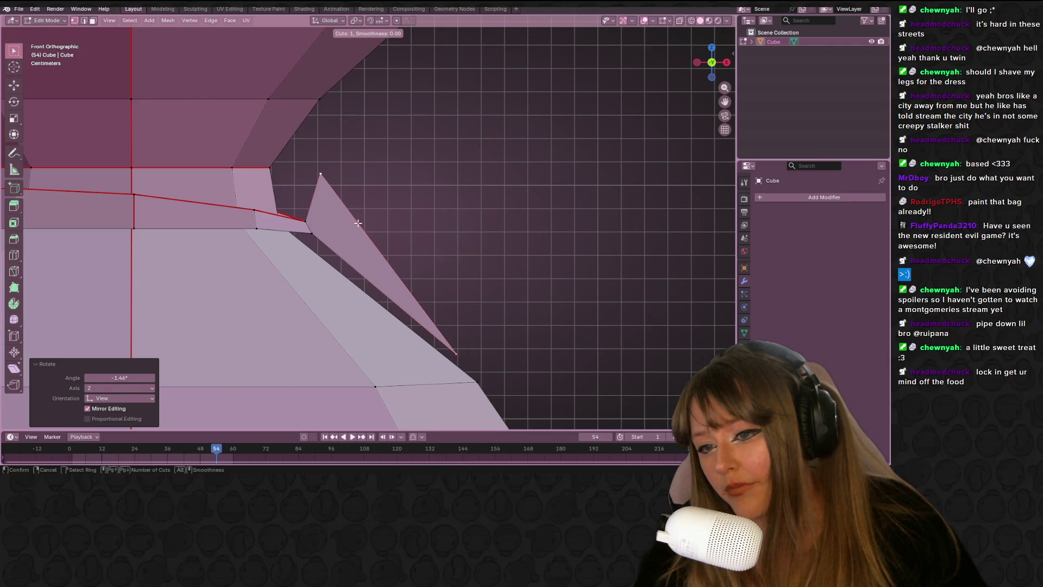
click(389, 255)
key(g)
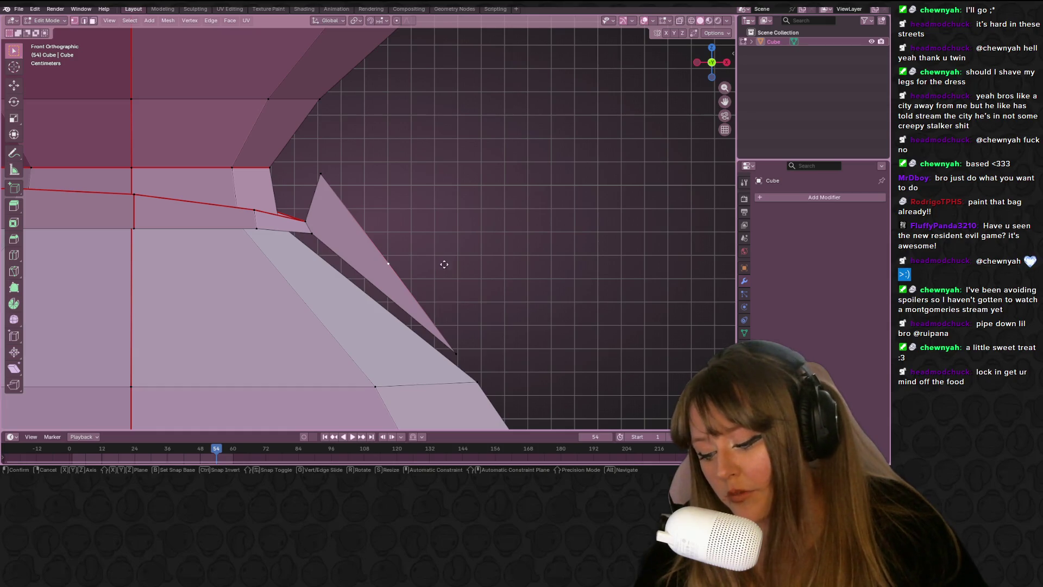
key(g)
click(418, 217)
key(g)
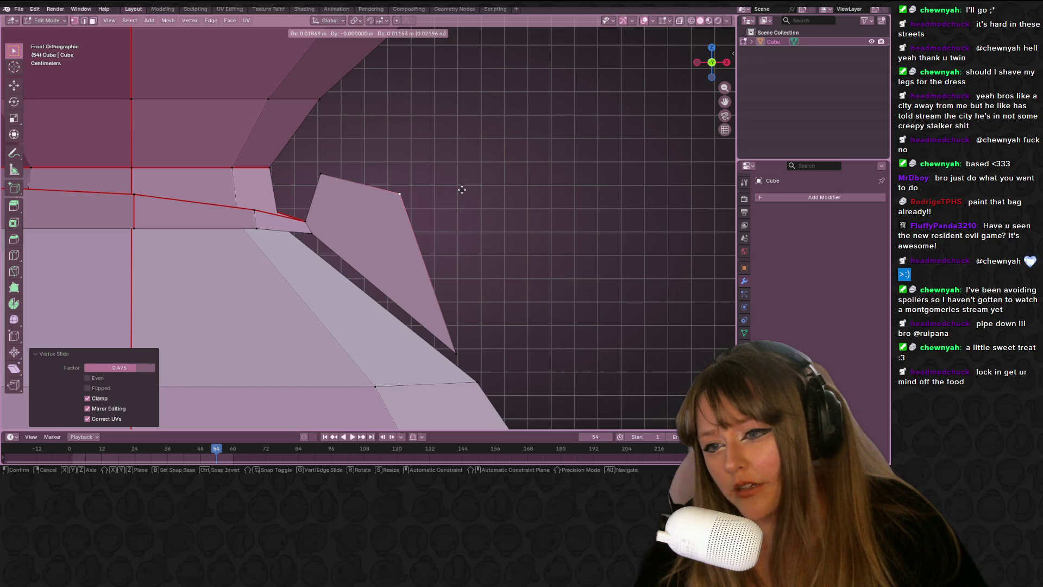
click(462, 190)
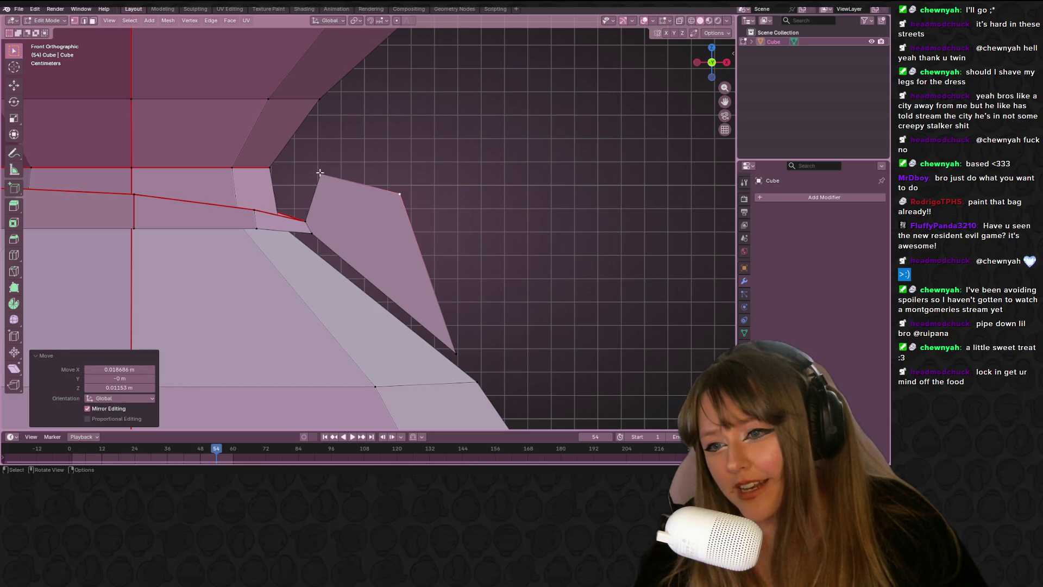
Select the flap face and rotate and move it in the right-side view.
click(320, 173)
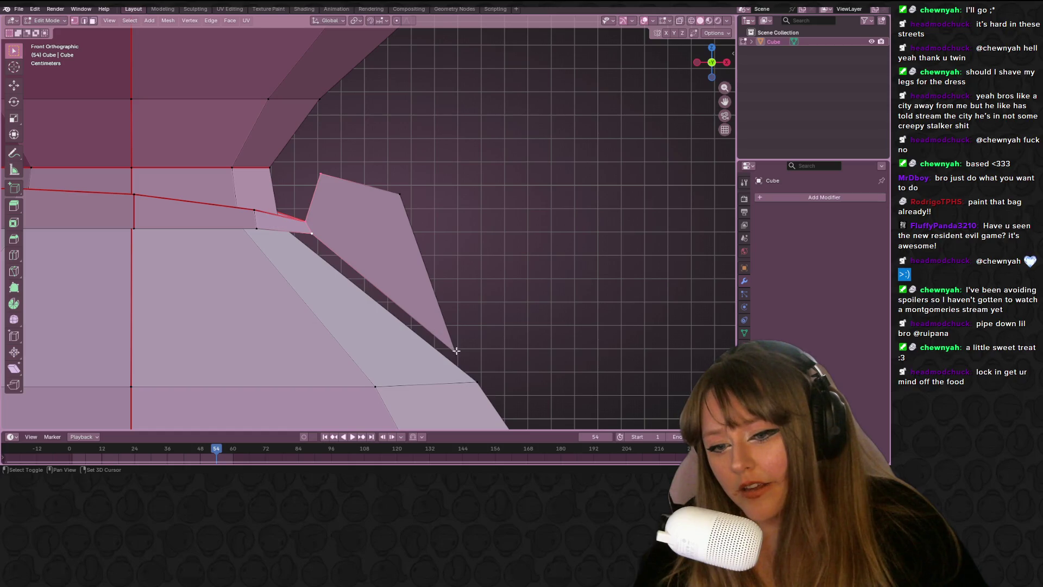
shift+click(389, 200)
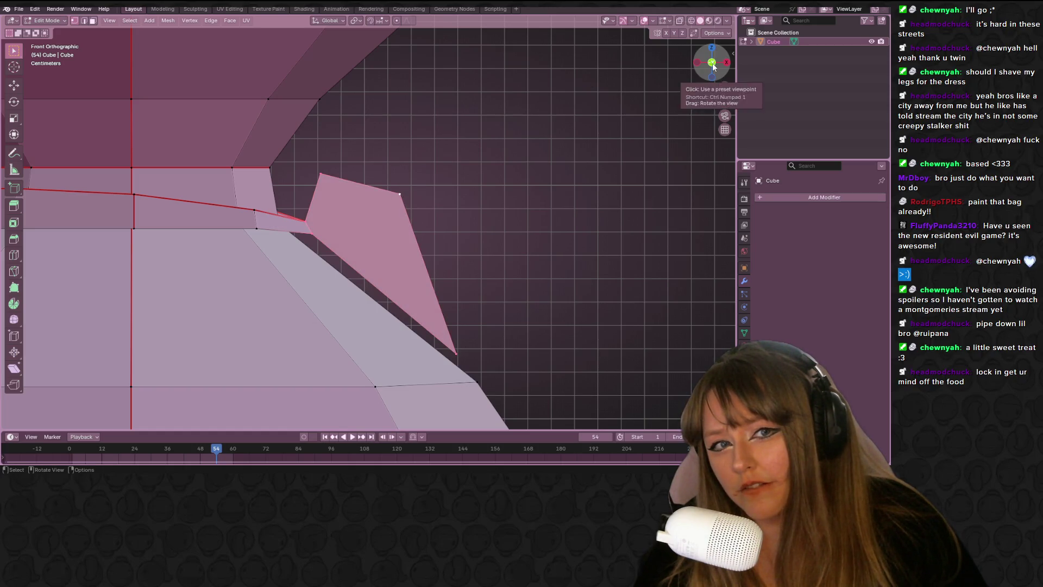
click(712, 62)
click(696, 63)
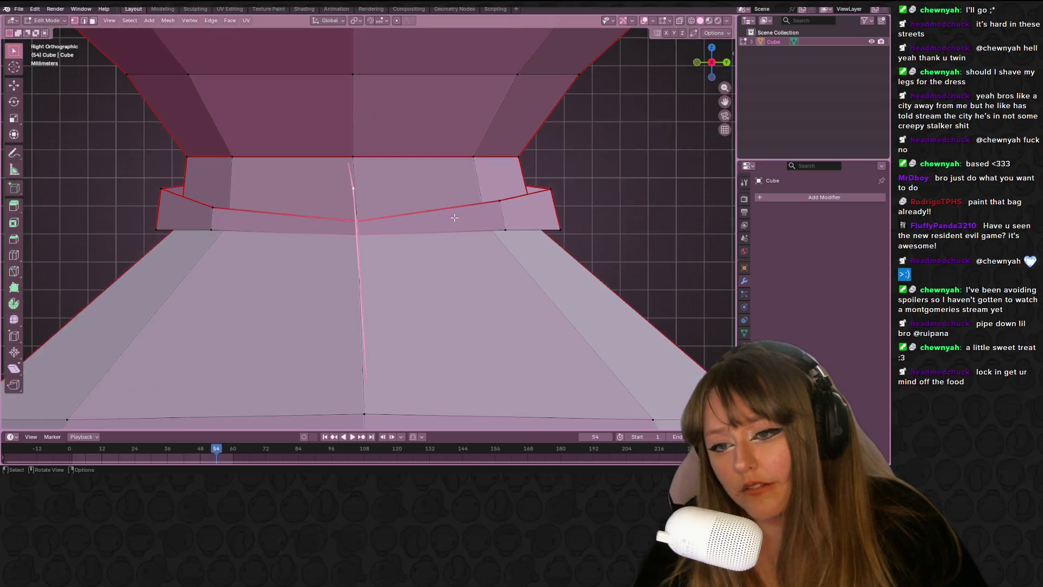
mouse_move(358, 187)
middle_down()
mouse_move(446, 305)
mouse_move(612, 168)
middle_up()
click(714, 73)
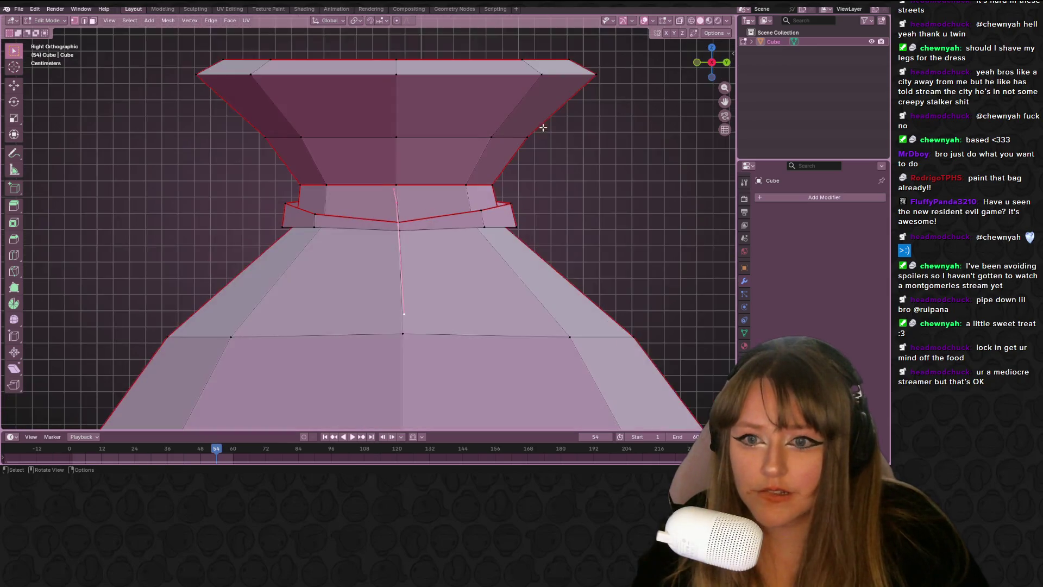
key(r)
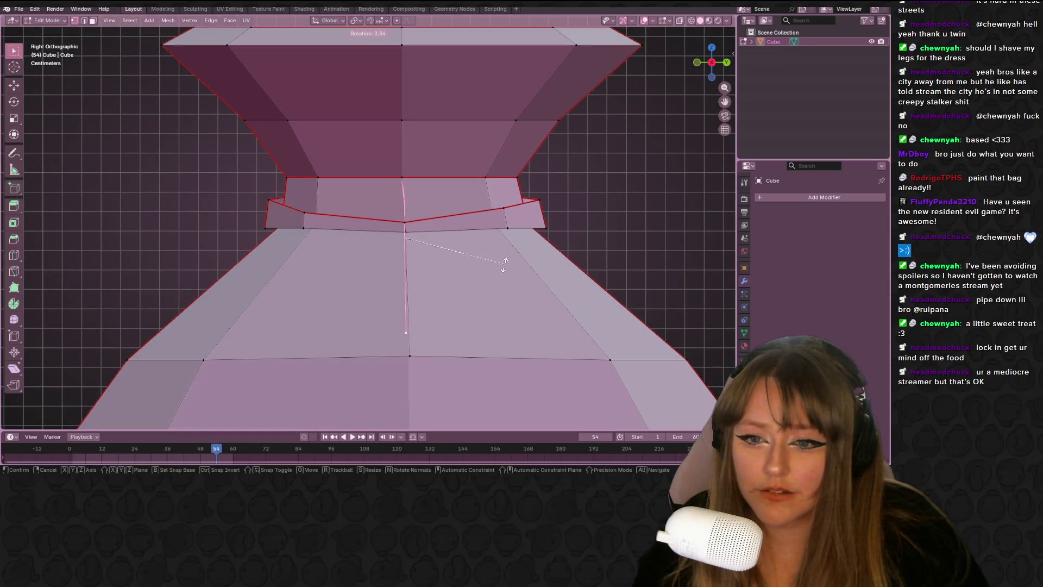
click(507, 264)
key(g)
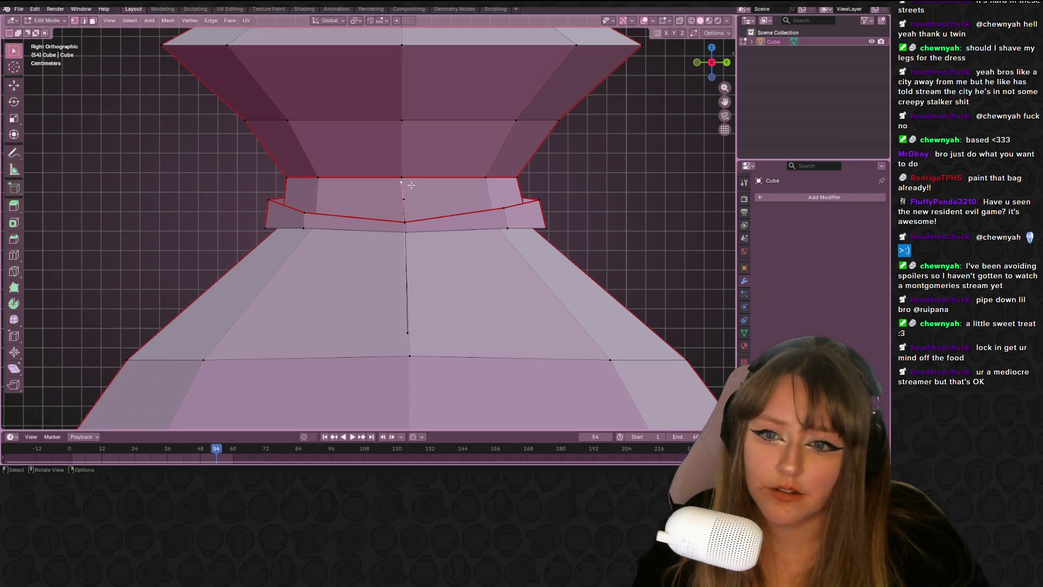
alt+scroll(437, 185, up, 3)
click(437, 185)
mouse_move(432, 181)
middle_down()
mouse_move(545, 177)
mouse_move(601, 152)
mouse_move(560, 114)
mouse_move(538, 120)
middle_up()
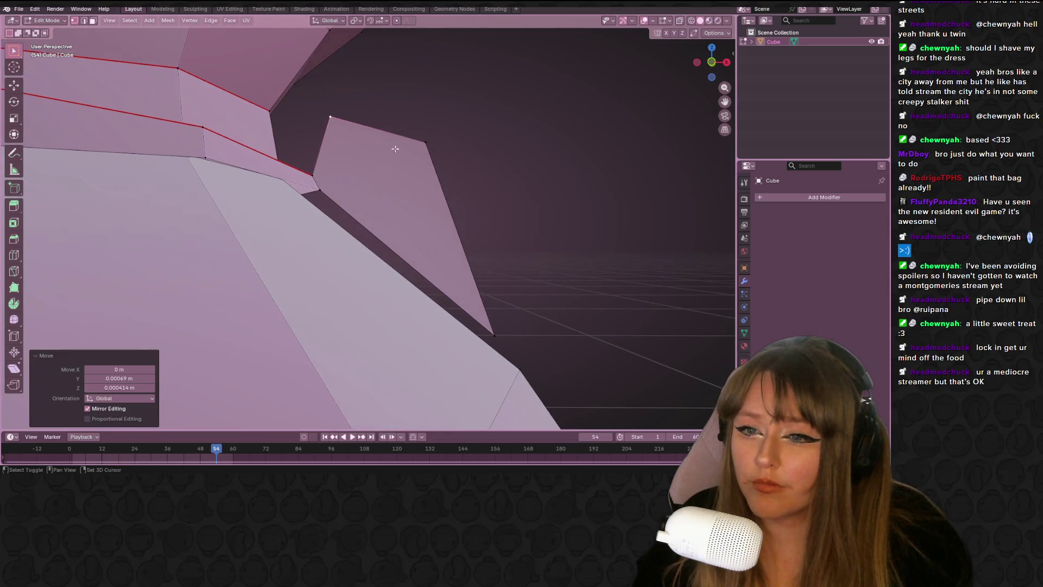
Extrude the pointed flap face outward along its normal and slide one vertex.
shift+click(321, 190)
shift+click(495, 335)
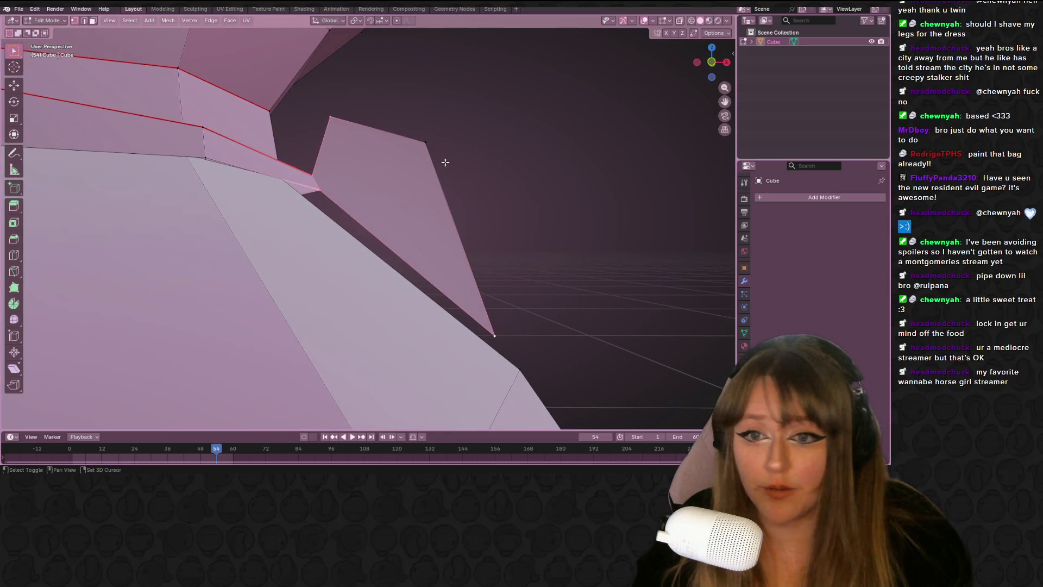
shift+click(425, 143)
click(726, 63)
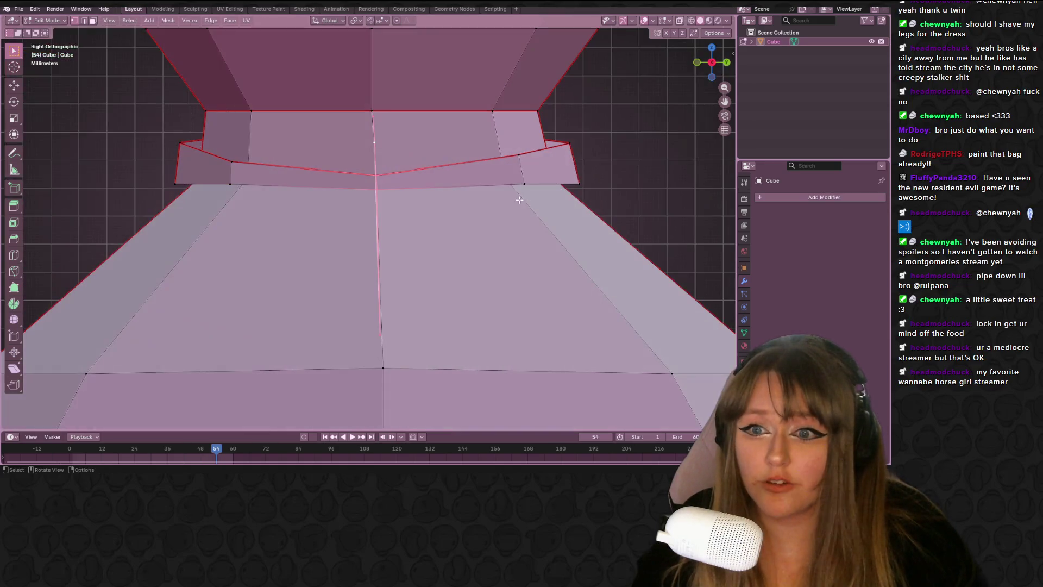
key(e)
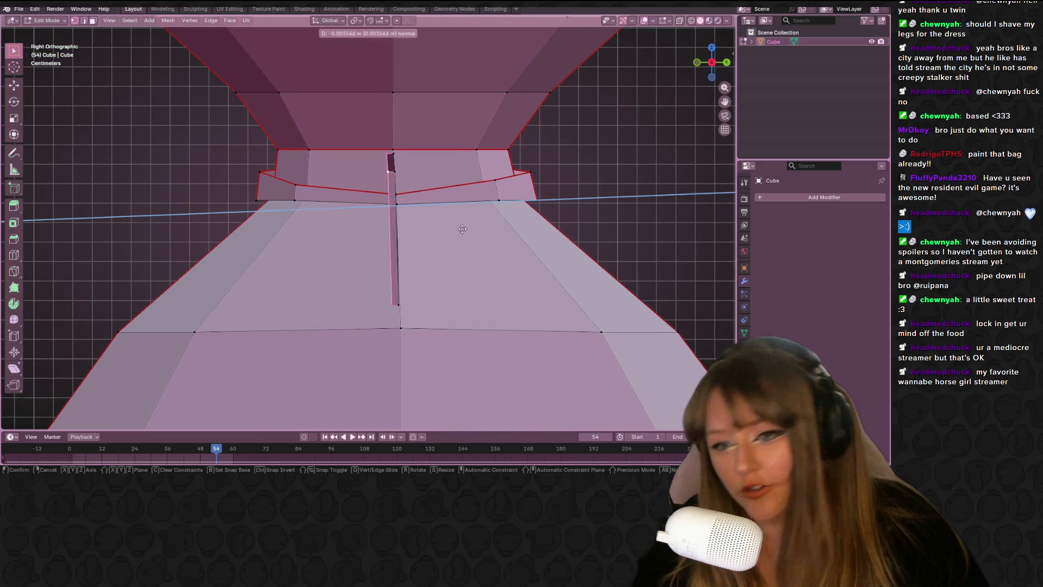
click(433, 230)
middle_drag(433, 230, 426, 233)
mouse_move(292, 242)
middle_down()
mouse_move(482, 233)
mouse_move(440, 264)
mouse_move(305, 196)
mouse_move(328, 208)
middle_up()
key(g)
key(g)
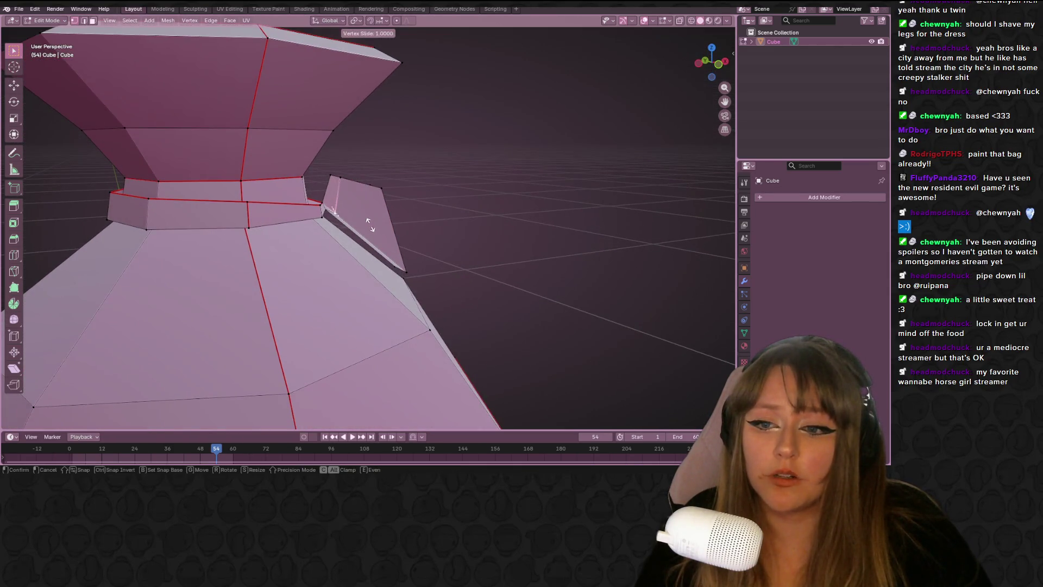
click(327, 208)
Enable Auto Merge and slide a fin vertex onto the corner to merge it.
click(715, 33)
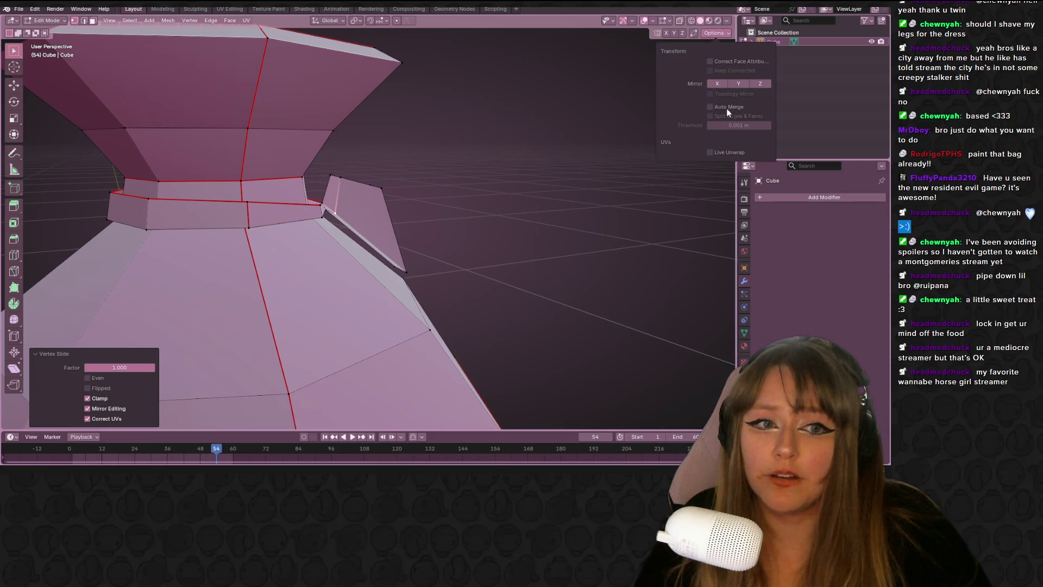
click(710, 107)
scroll(356, 193, up, 3)
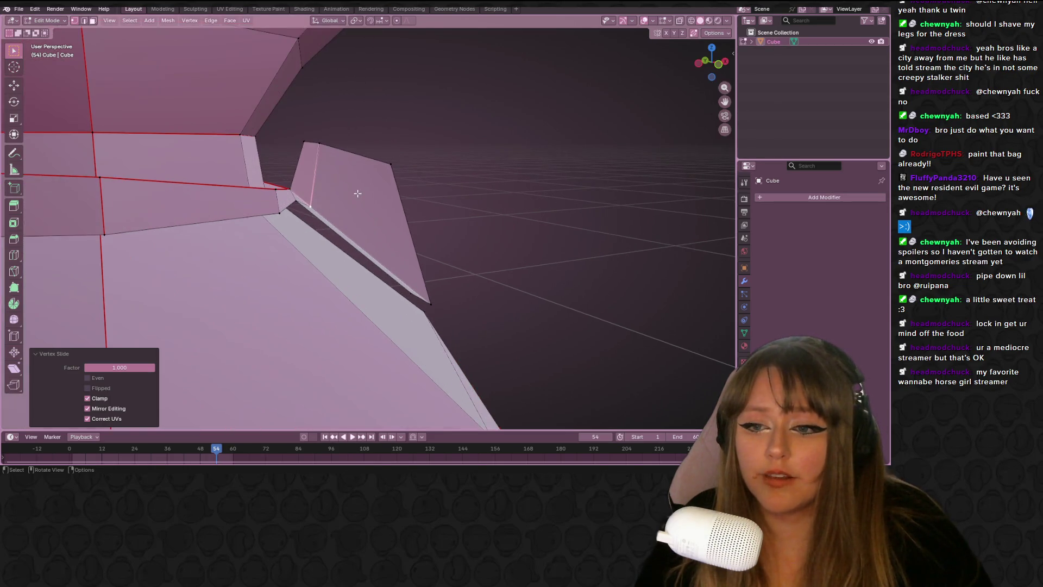
key(g)
click(358, 190)
mouse_move(359, 191)
middle_down()
mouse_move(430, 141)
mouse_move(408, 206)
middle_up()
key(g)
key(g)
click(431, 139)
key(g)
key(g)
click(403, 193)
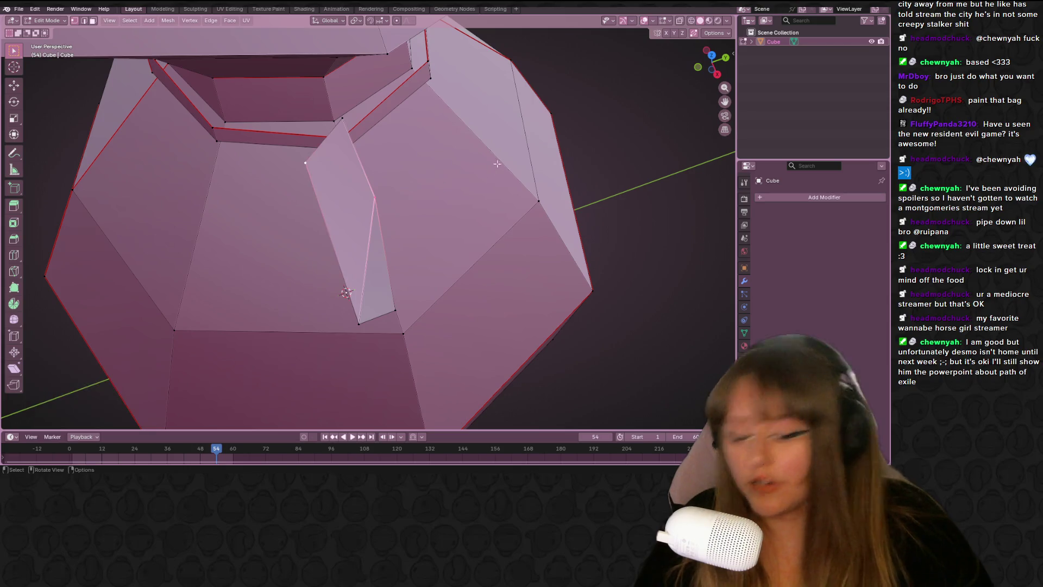
key(l)
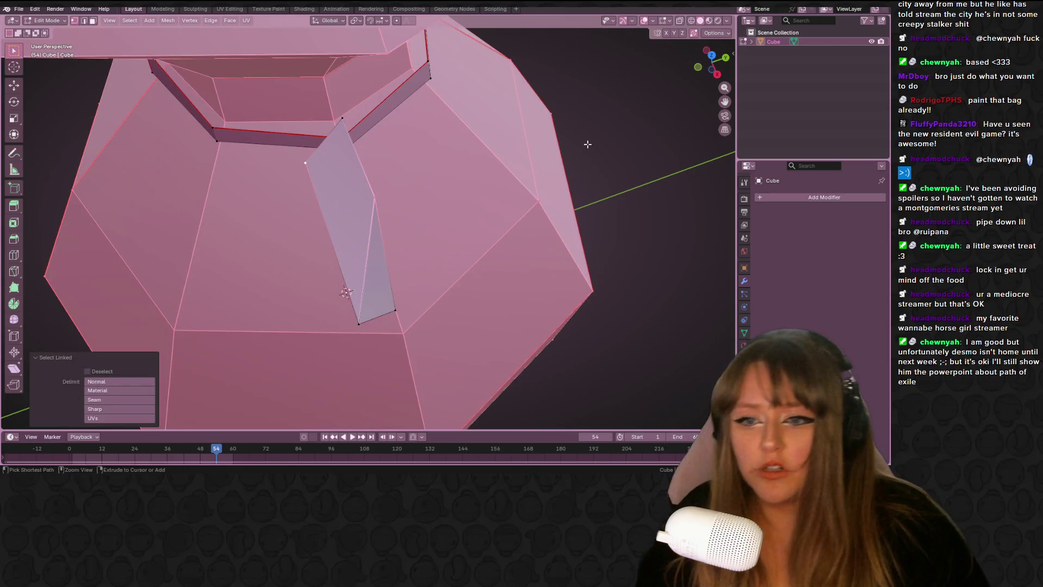
key(ctrl+z)
Connect the selected vertices, move one left and slide another along its edge.
mouse_move(391, 214)
middle_down()
mouse_move(463, 165)
mouse_move(453, 166)
middle_up()
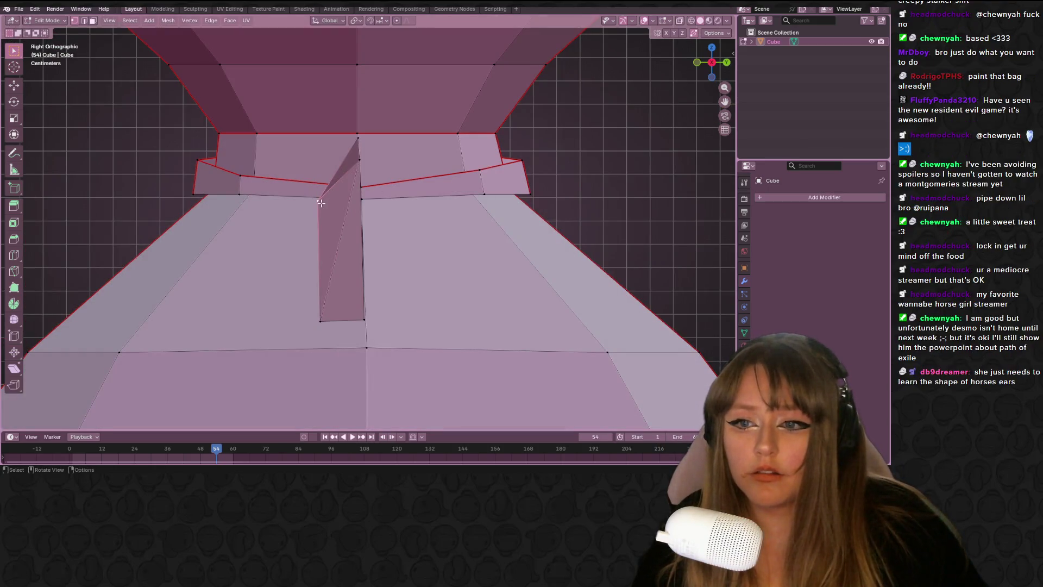
key(j)
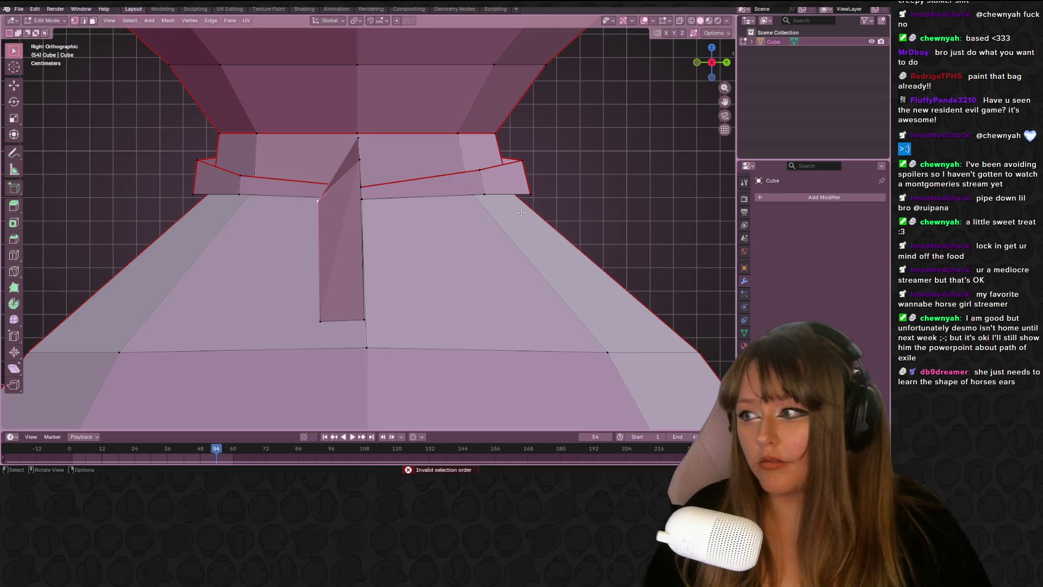
scroll(387, 186, up, 2)
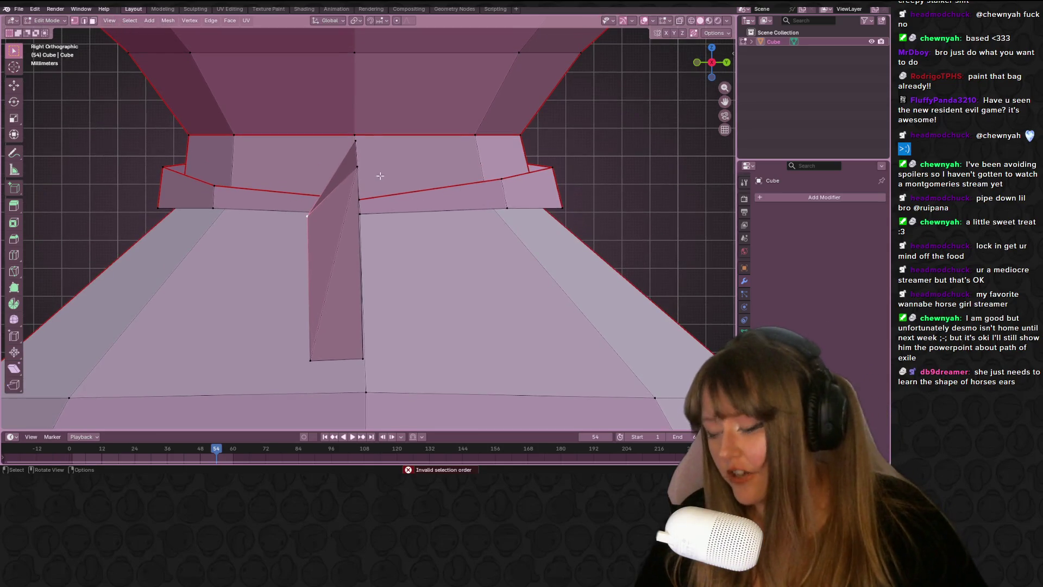
key(g)
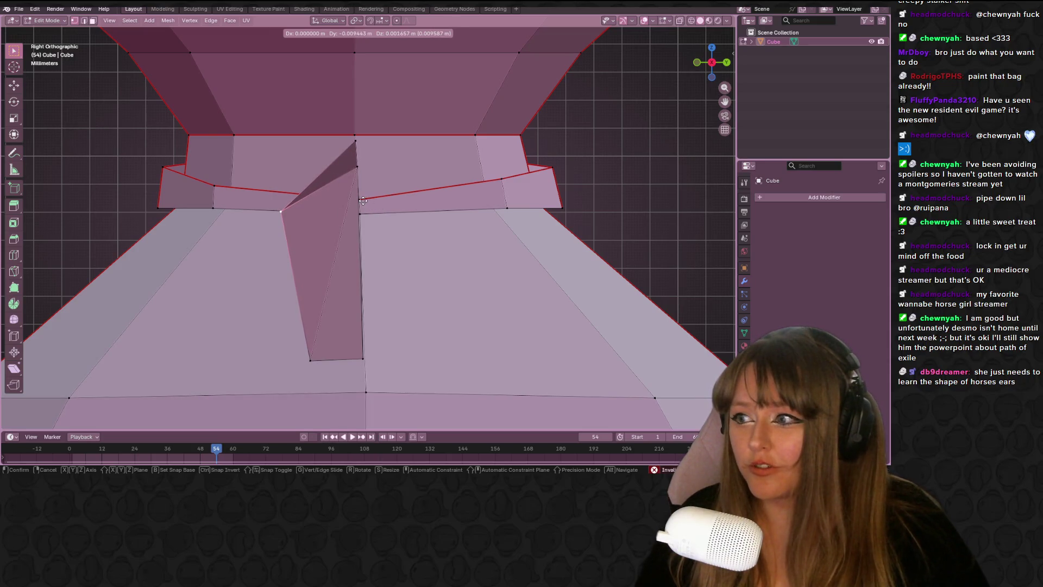
click(363, 200)
key(shift+v)
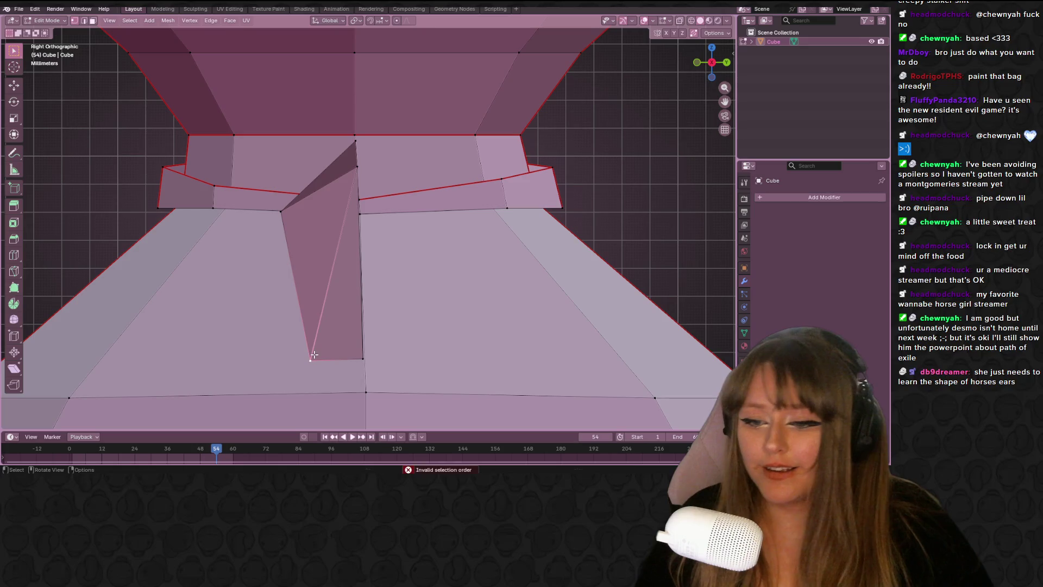
click(389, 352)
mouse_move(389, 352)
middle_down()
mouse_move(404, 293)
mouse_move(396, 271)
mouse_move(407, 302)
middle_up()
Select the spike's tip vertices in right-side view and extrude the spike edge.
click(428, 166)
mouse_move(507, 141)
middle_down()
mouse_move(525, 232)
mouse_move(512, 178)
middle_up()
click(374, 353)
middle_drag(373, 353, 531, 234)
key(KP_3)
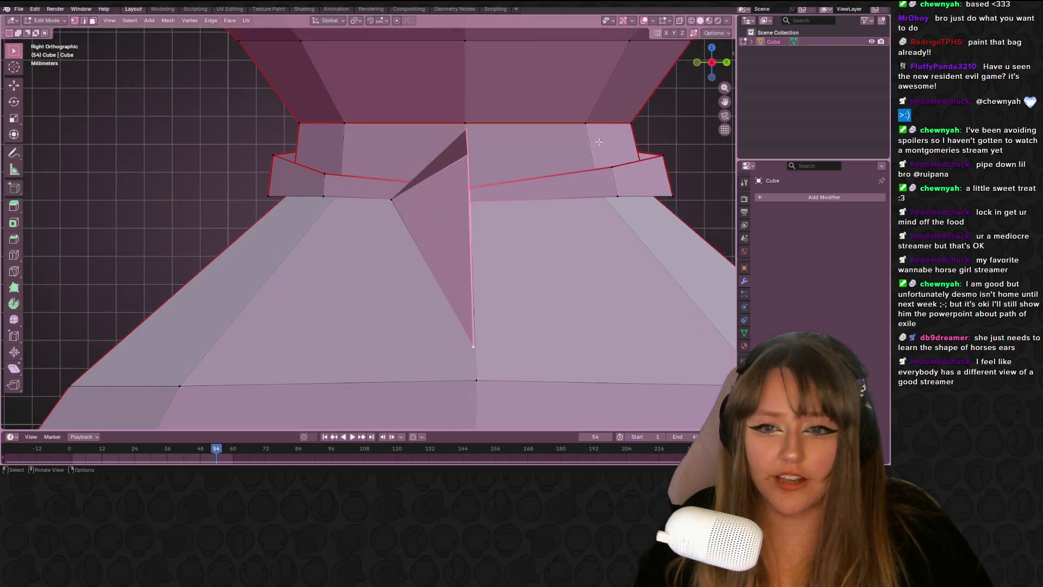
shift+middle_drag(599, 141, 540, 143)
key(e)
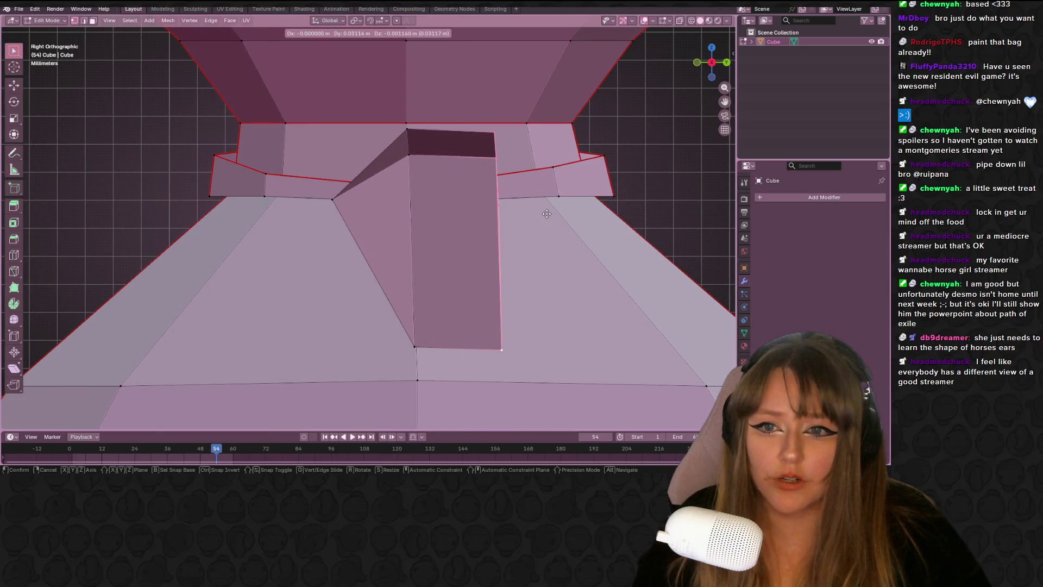
Place the extruded face and merge one of its vertices onto its neighbour.
click(546, 214)
middle_drag(567, 163, 568, 200)
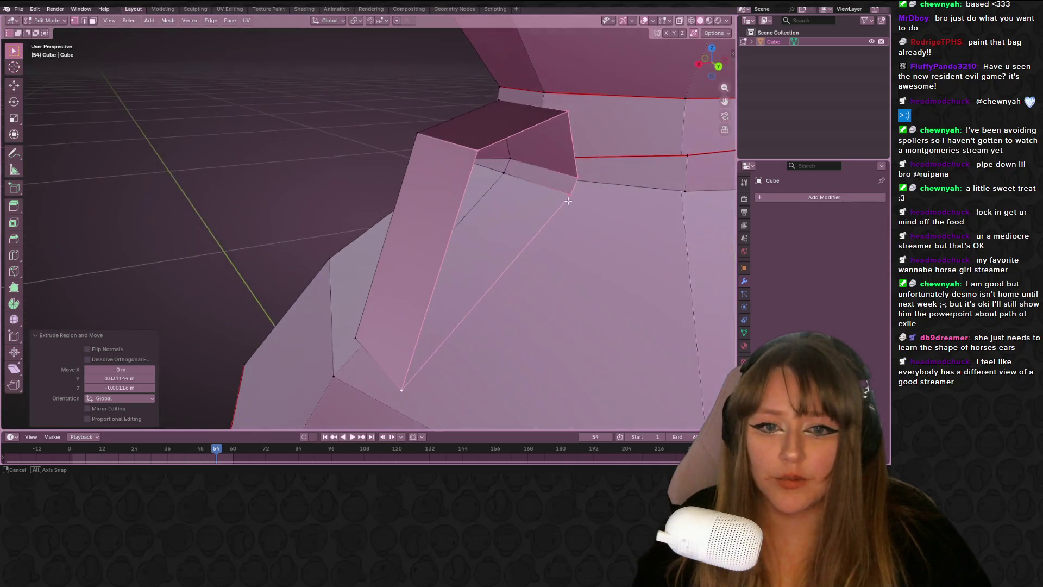
click(573, 192)
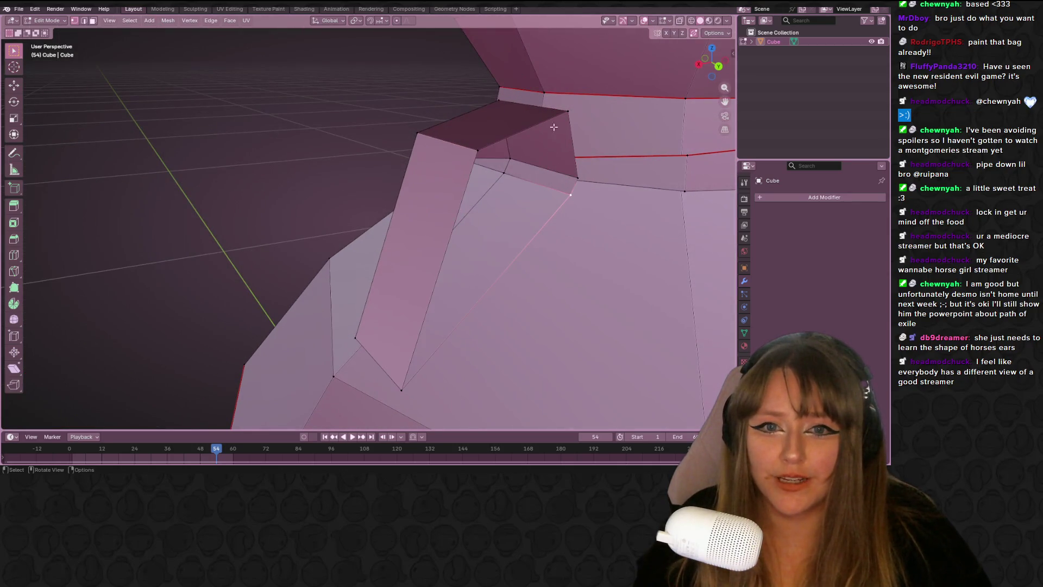
middle_drag(569, 113, 610, 195)
key(g)
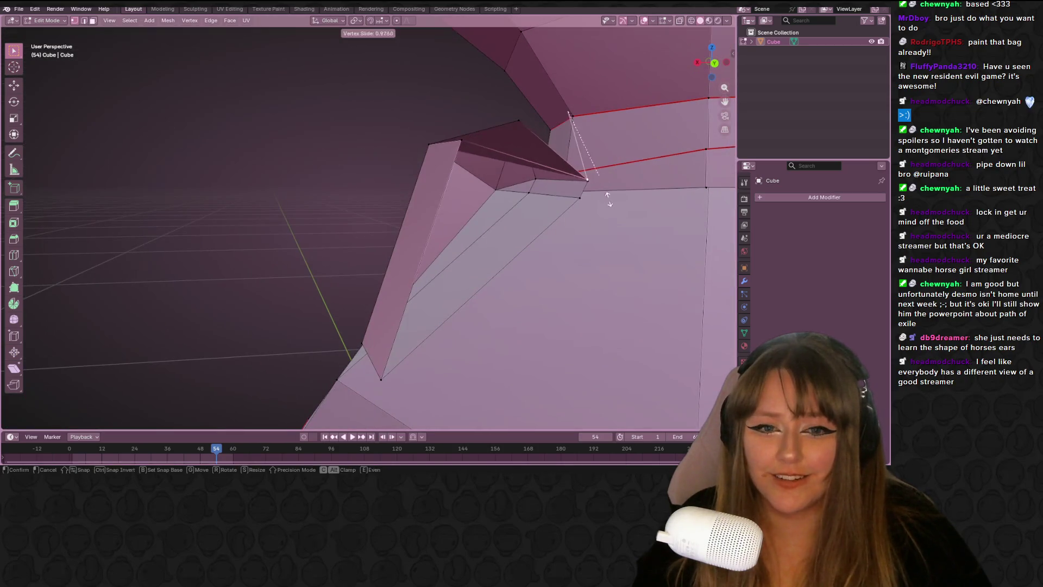
click(594, 241)
Slide the remaining vertices fully along their edges to form the pointed tip.
click(479, 151)
mouse_move(478, 151)
middle_down()
mouse_move(407, 356)
mouse_move(430, 326)
mouse_move(473, 348)
mouse_move(538, 352)
mouse_move(482, 352)
middle_up()
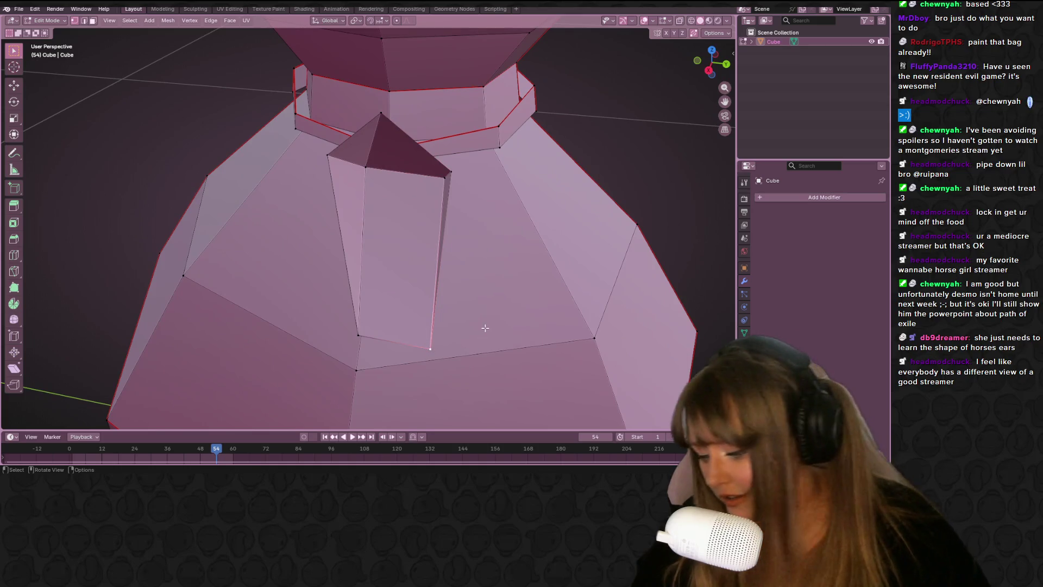
key(shift+v)
click(425, 216)
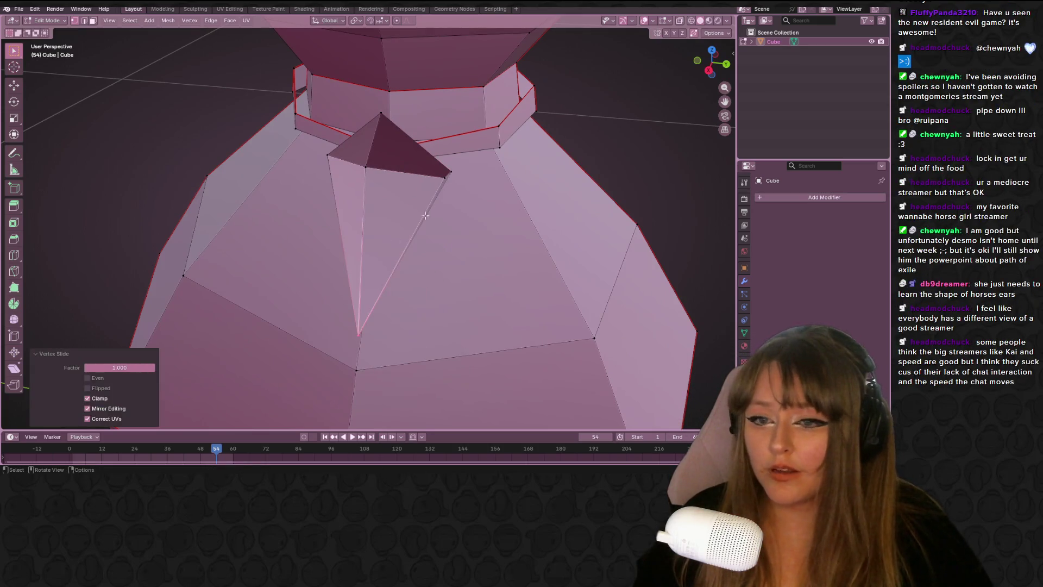
click(449, 173)
mouse_move(449, 173)
middle_down()
mouse_move(470, 214)
mouse_move(480, 198)
middle_up()
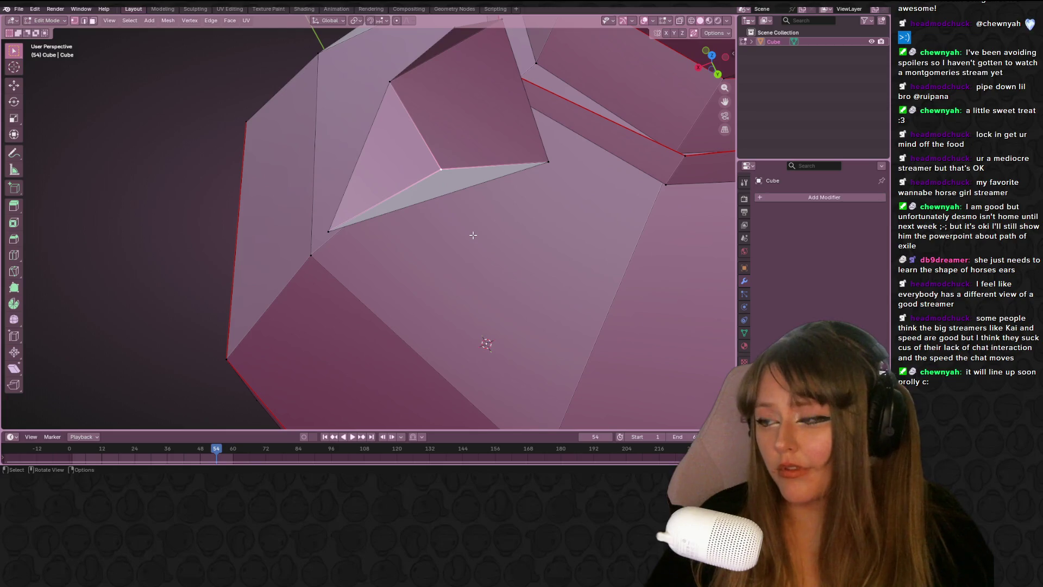
mouse_move(484, 122)
middle_down()
mouse_move(517, 175)
mouse_move(505, 163)
middle_up()
key(shift+v)
click(652, 207)
middle_drag(652, 207, 704, 76)
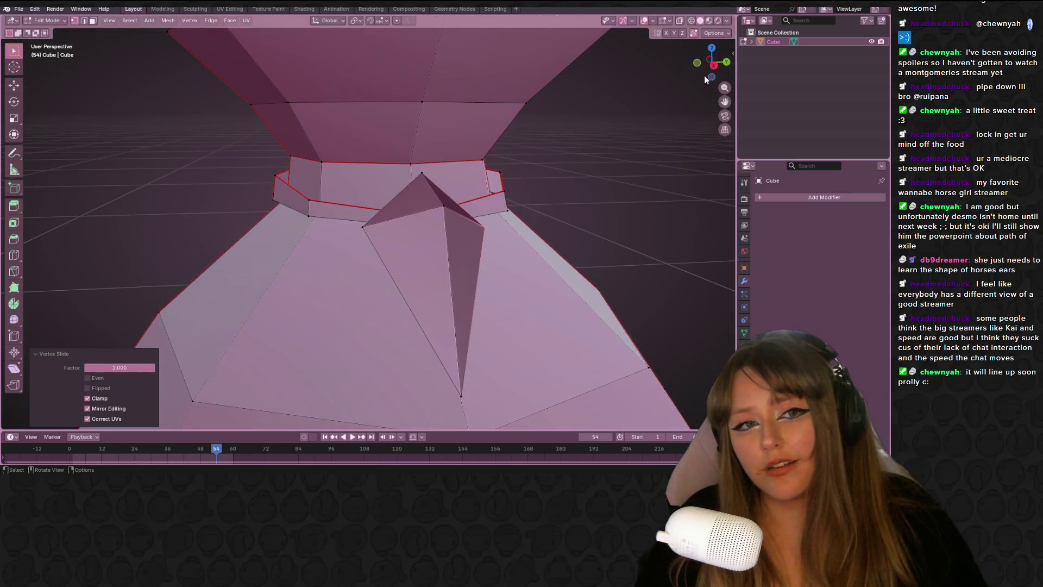
Reposition the flap's tip vertex from the Right and Back orthographic views.
key(KP_3)
key(g)
click(573, 165)
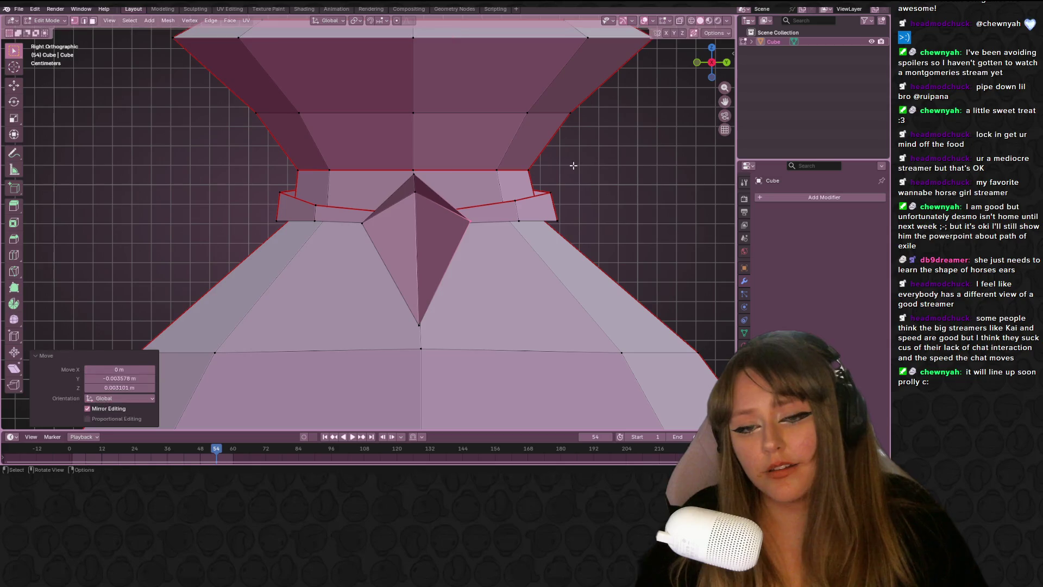
click(726, 62)
key(g)
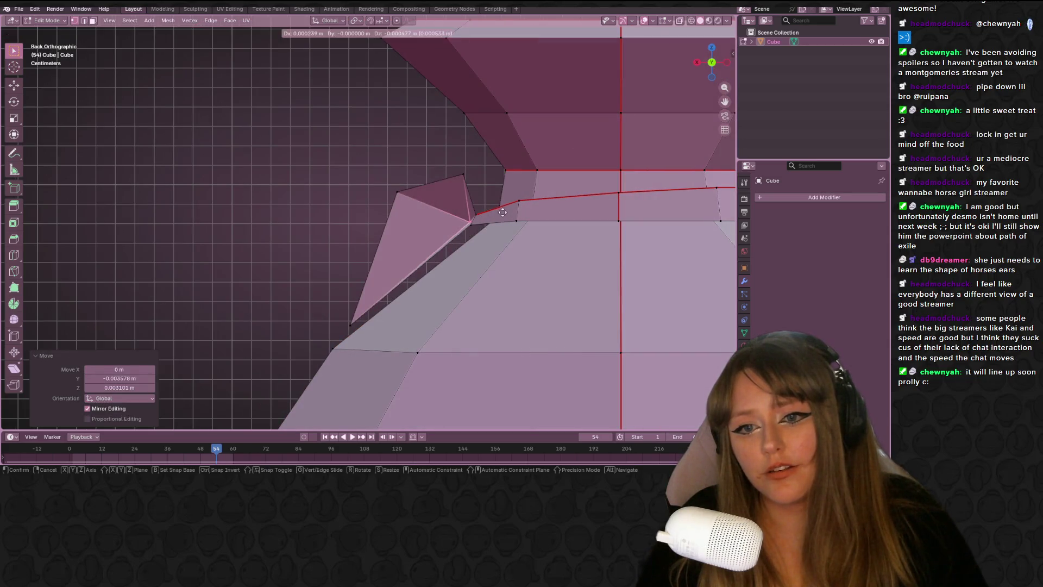
scroll(505, 214, right, 3)
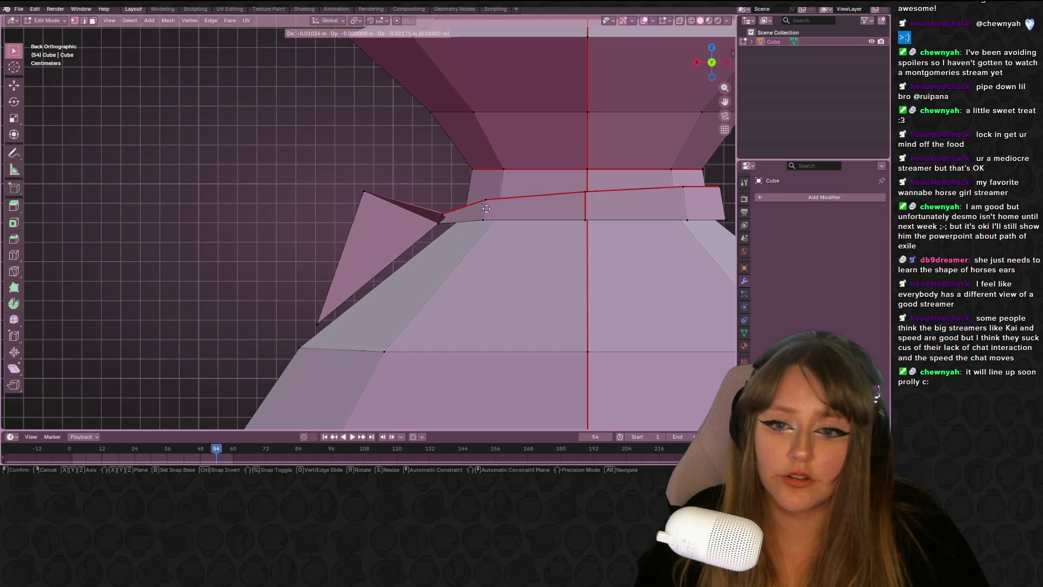
click(486, 209)
Lower the flap tip further in the side view and orbit to check it against the bag.
middle_drag(408, 186, 428, 173)
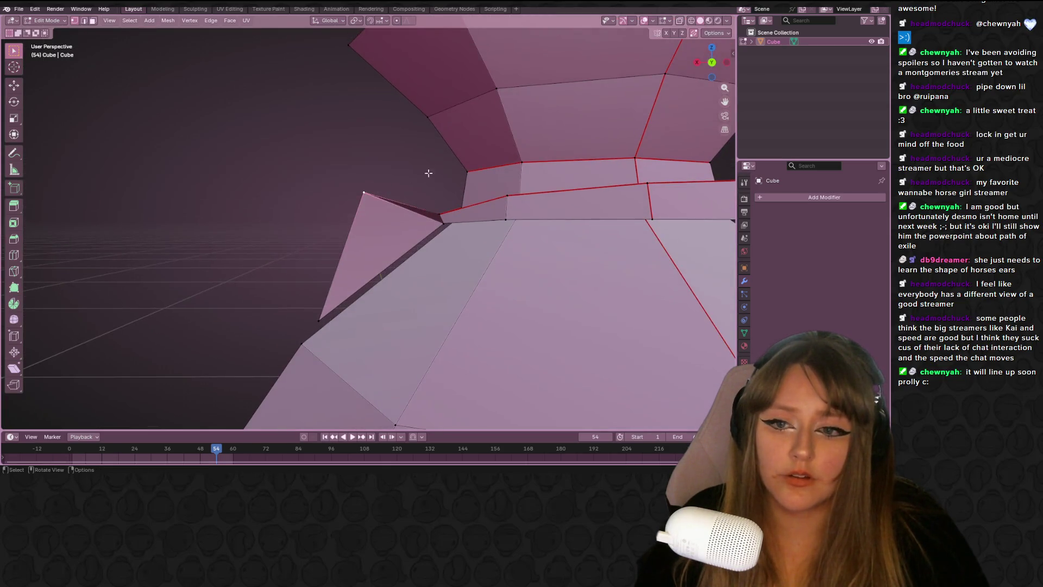
mouse_move(730, 69)
middle_down()
mouse_move(433, 170)
mouse_move(433, 207)
mouse_move(493, 211)
mouse_move(397, 261)
mouse_move(380, 244)
middle_up()
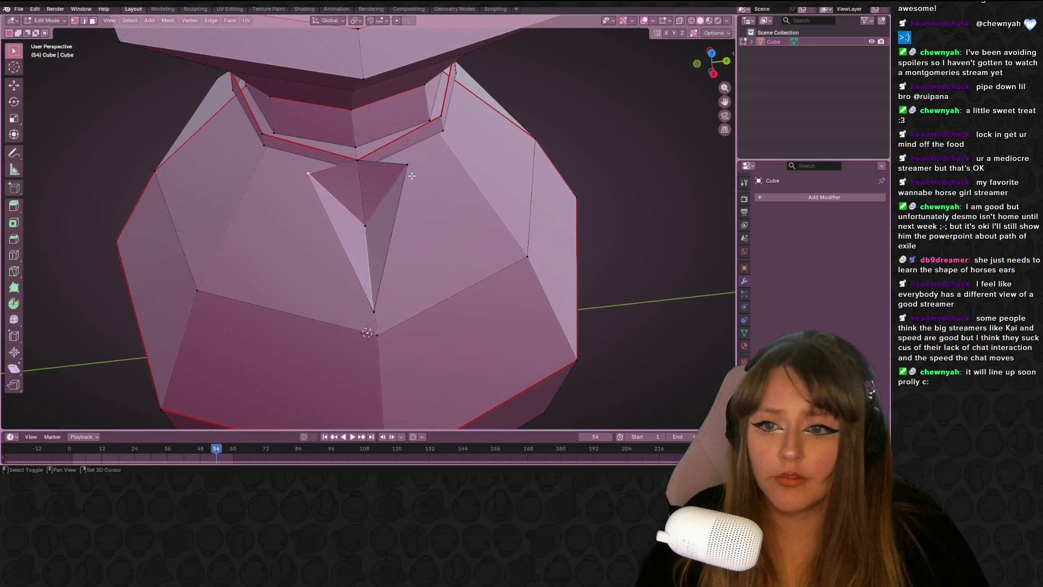
click(713, 54)
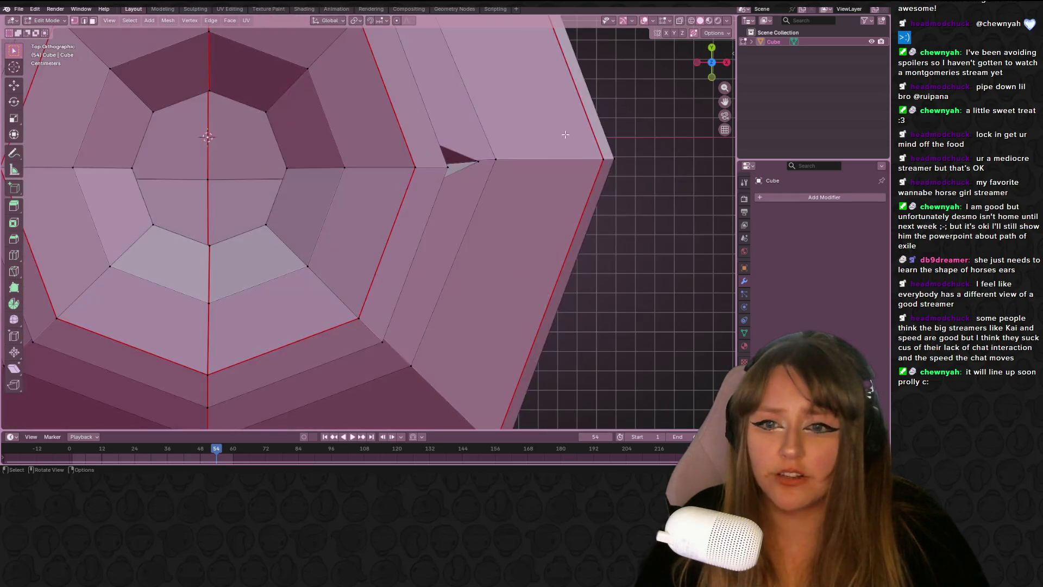
key(KP_3)
key(g)
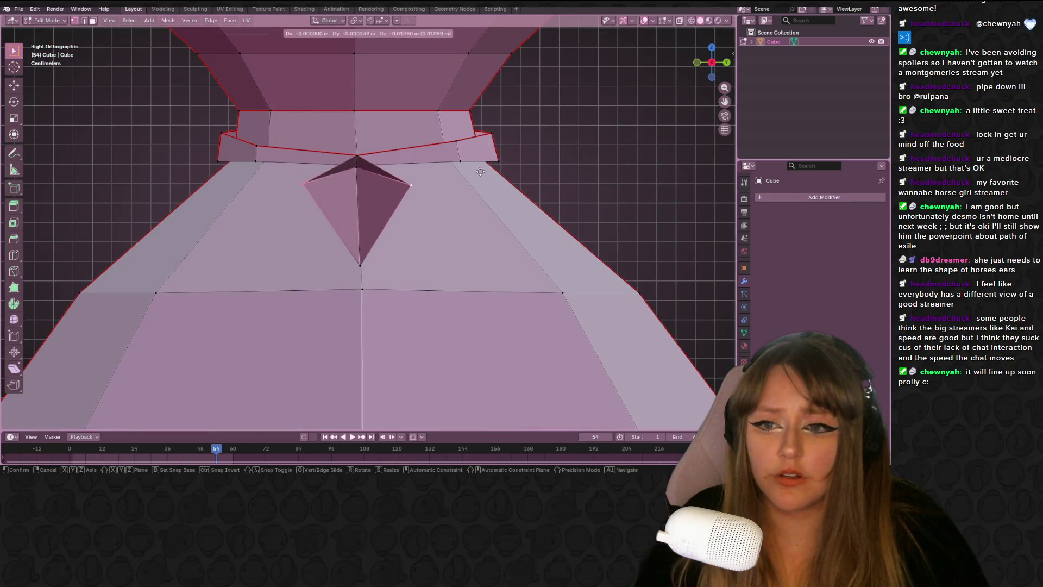
click(482, 182)
mouse_move(483, 182)
middle_down()
mouse_move(386, 195)
mouse_move(482, 197)
mouse_move(397, 205)
mouse_move(373, 223)
middle_up()
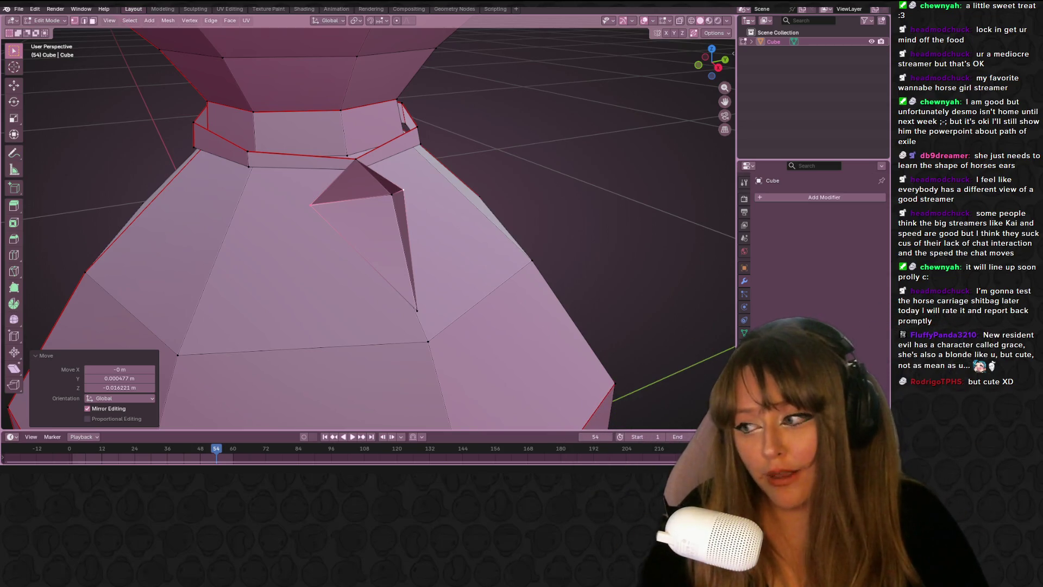
mouse_move(495, 173)
middle_down()
mouse_move(591, 144)
mouse_move(619, 164)
mouse_move(554, 177)
middle_up()
Check the whole bag in Object Mode, then move a flap vertex in the side view.
scroll(494, 189, down, 4)
key(Tab)
mouse_move(495, 189)
middle_down()
mouse_move(415, 208)
mouse_move(528, 183)
middle_up()
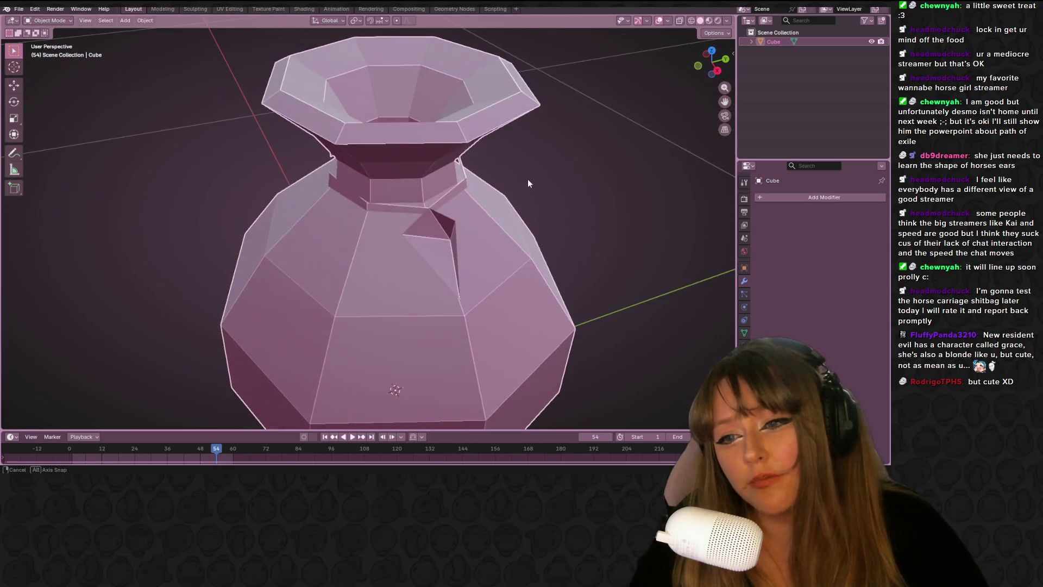
click(717, 70)
key(Tab)
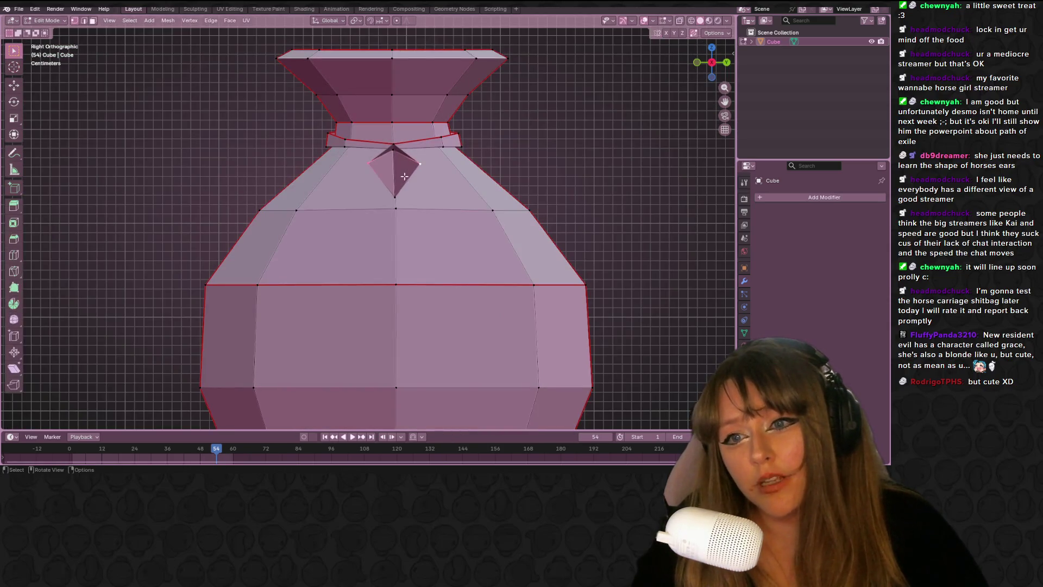
key(g)
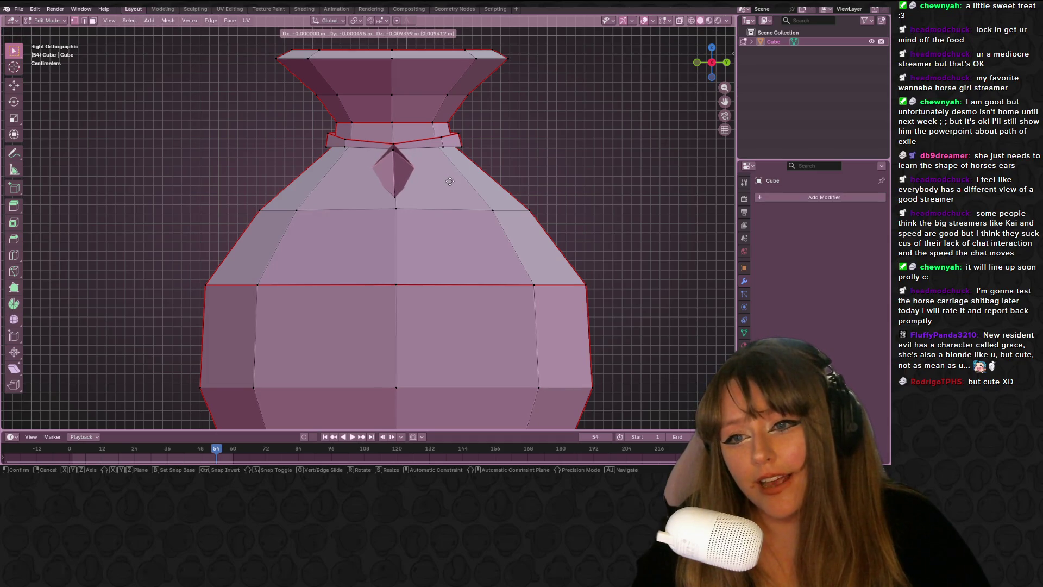
click(450, 182)
Move the flap vertices twice more from the Back orthographic view.
click(726, 62)
key(g)
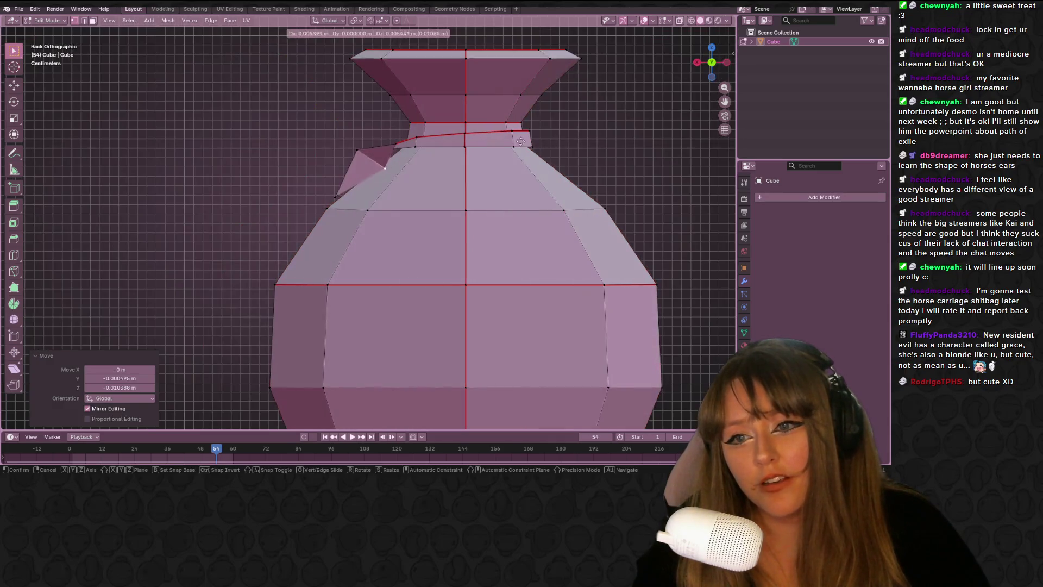
click(510, 138)
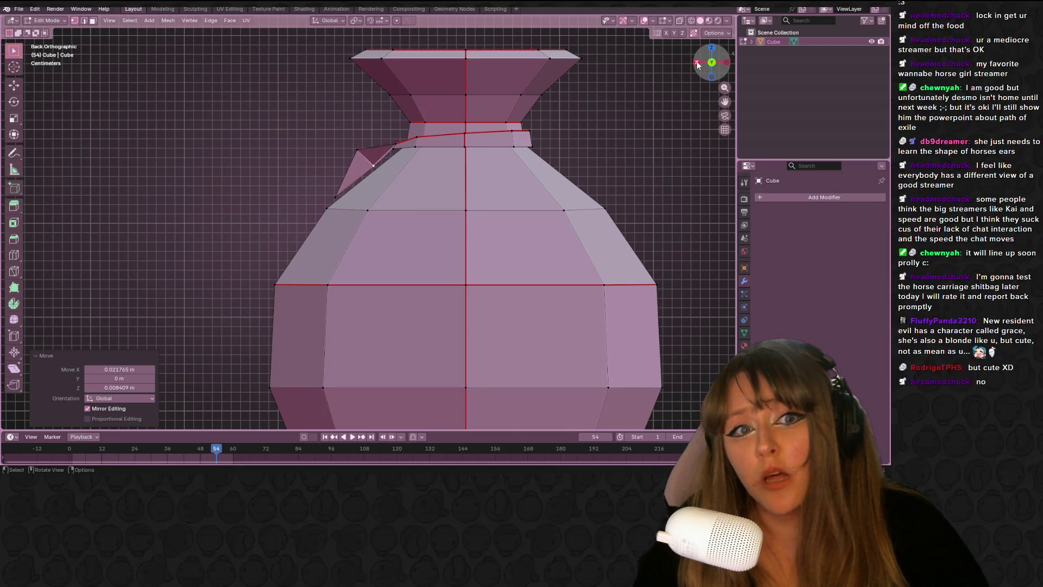
key(g)
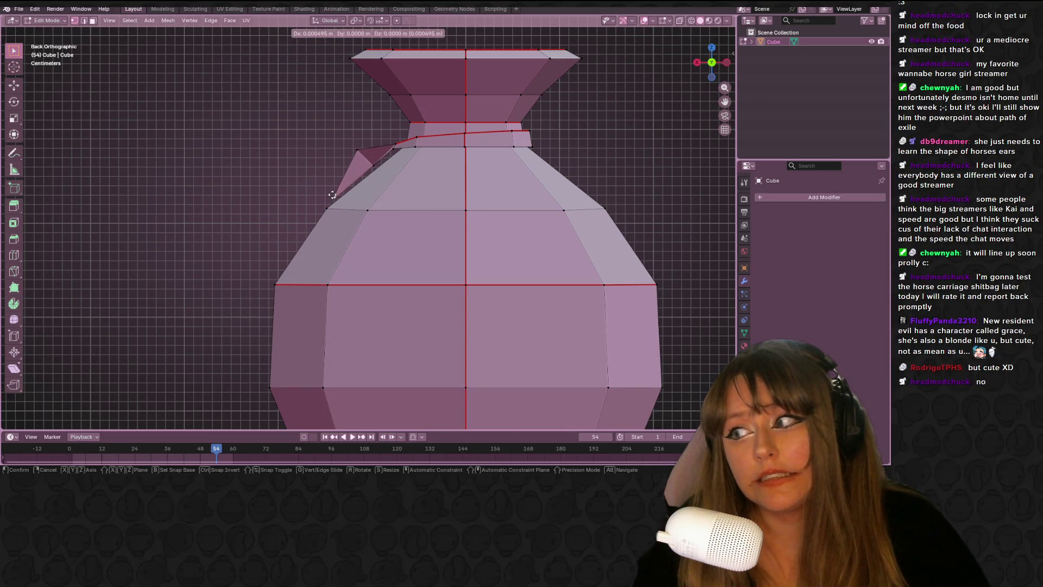
click(329, 195)
Inspect the flap from side and perspective angles, toggling between Object and Edit Mode.
scroll(568, 127, down, 1)
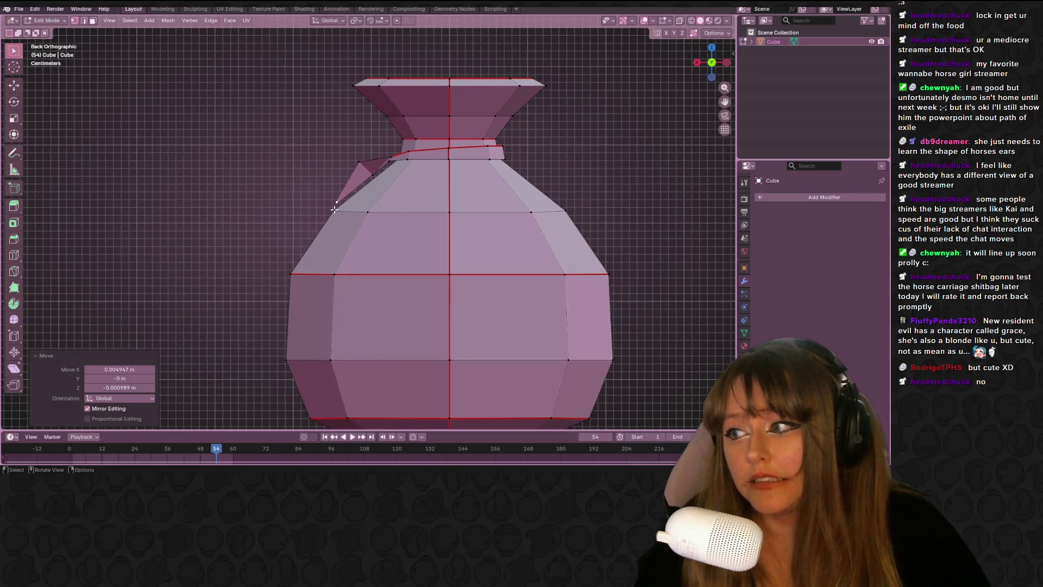
key(Tab)
click(697, 62)
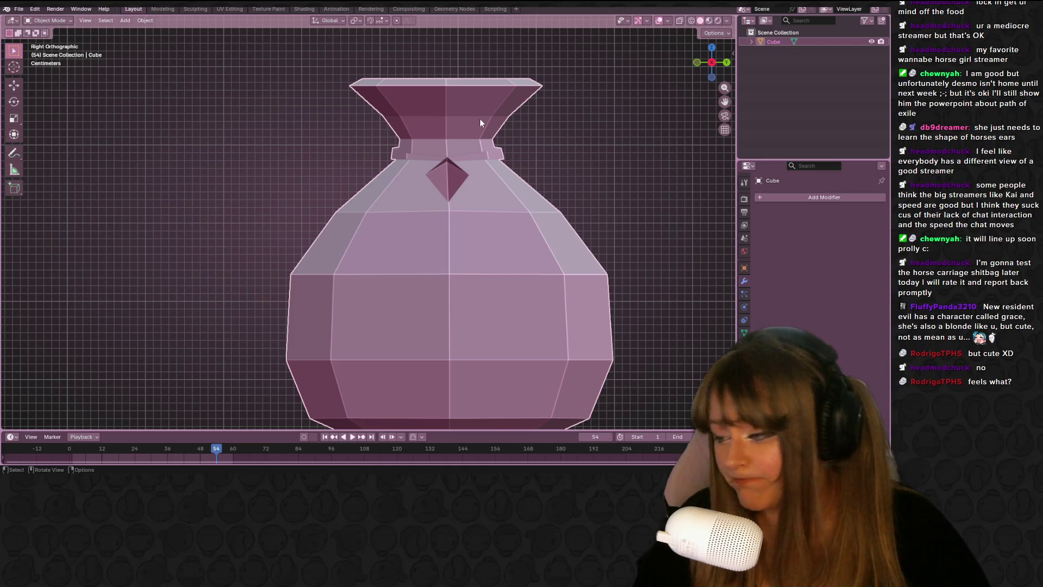
mouse_move(480, 119)
middle_down()
mouse_move(415, 142)
mouse_move(431, 164)
mouse_move(561, 165)
mouse_move(455, 164)
mouse_move(648, 222)
mouse_move(674, 185)
middle_up()
key(Tab)
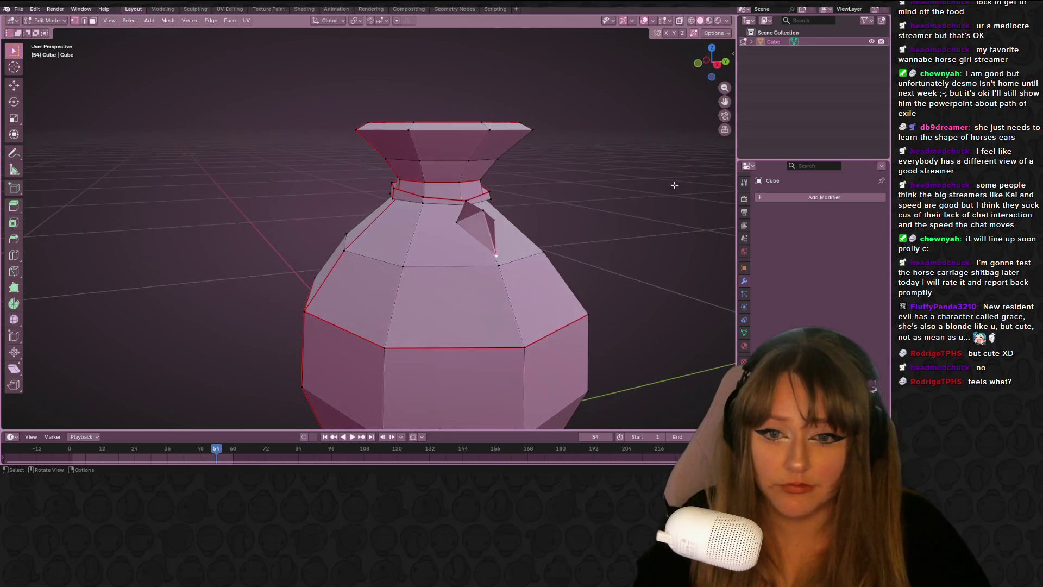
key(Tab)
scroll(408, 181, down, 4)
scroll(418, 177, up, 5)
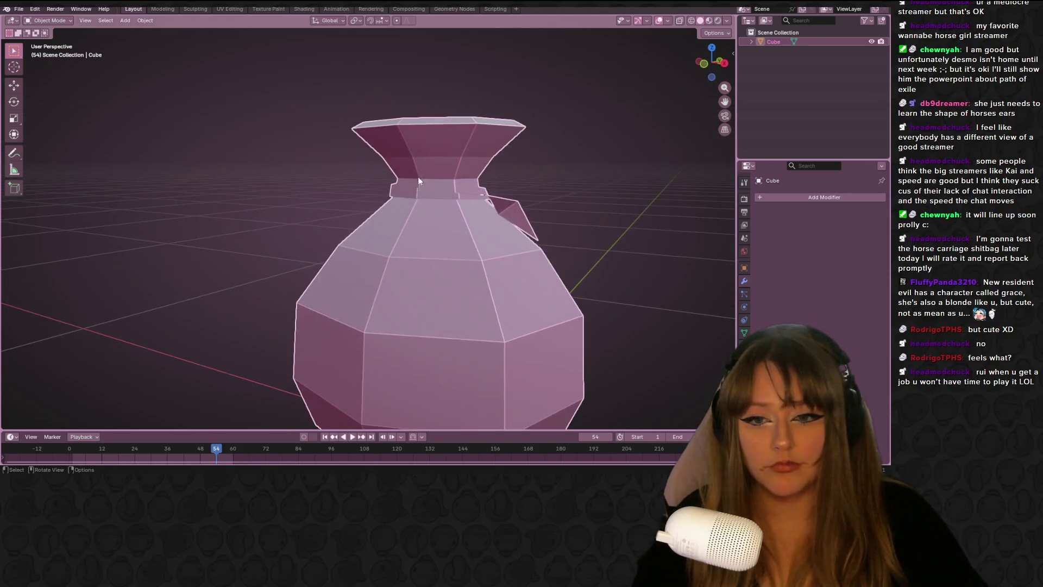
middle_drag(418, 178, 425, 207)
key(Tab)
click(704, 65)
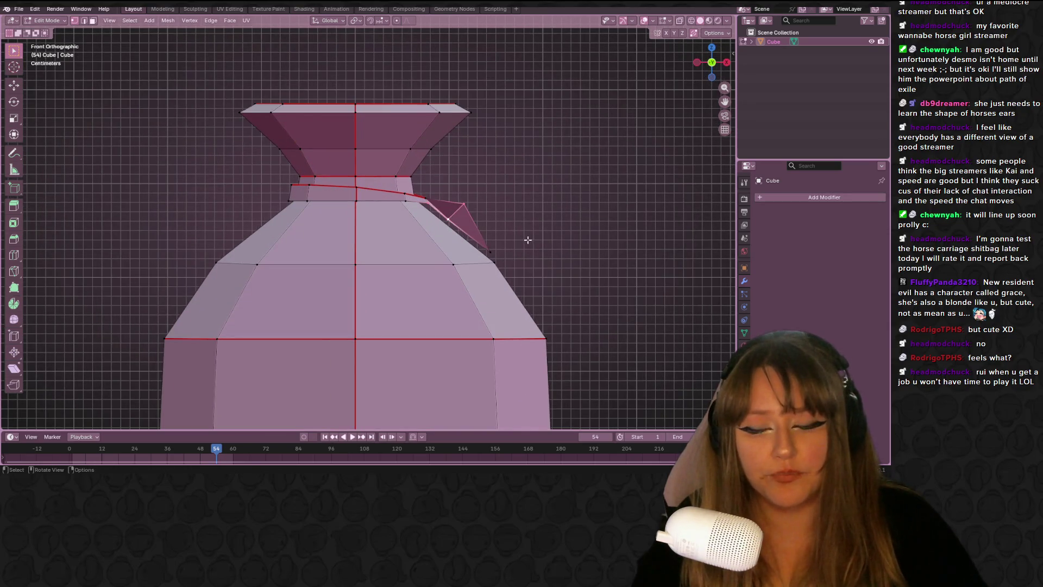
Select the flap face, rotate it -21.4° in Front view and shift it.
shift+click(494, 251)
mouse_move(558, 239)
middle_down()
mouse_move(549, 207)
mouse_move(559, 271)
middle_up()
click(717, 62)
key(r)
click(561, 217)
key(g)
click(564, 193)
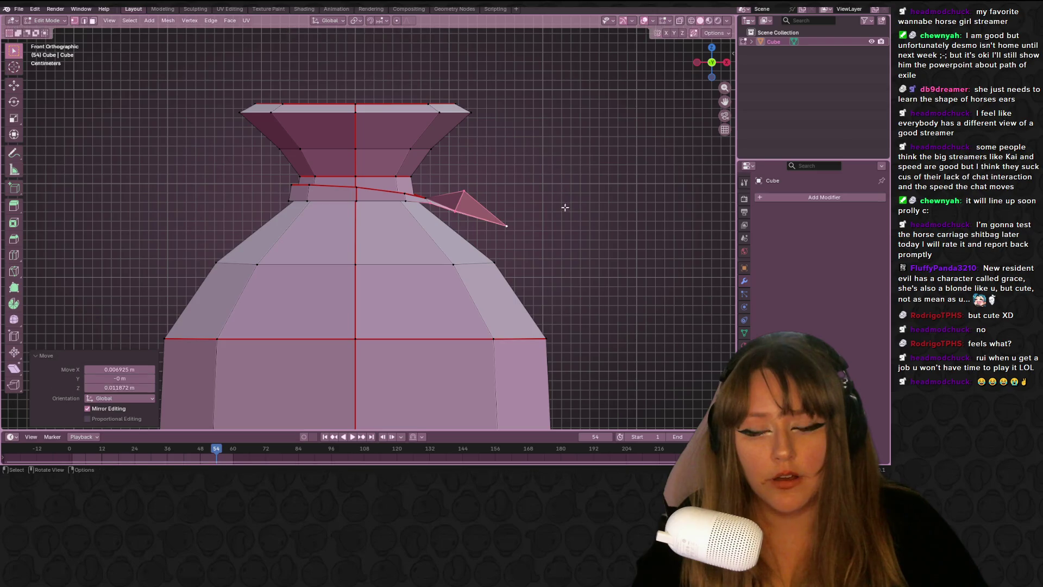
Zoom in, reselect the flap and raise it up toward the neck band.
scroll(497, 226, up, 1)
key(t)
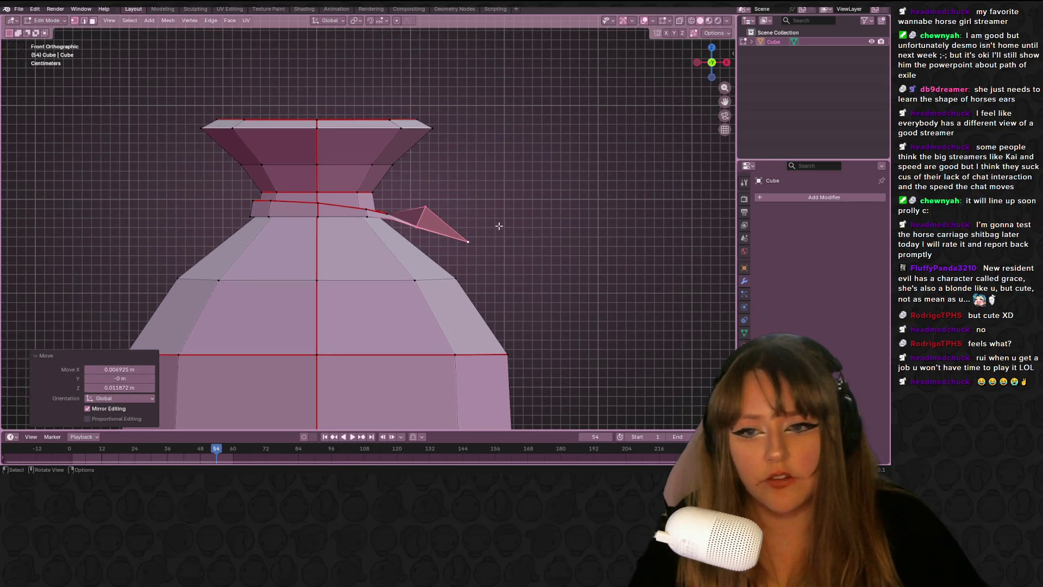
scroll(513, 223, up, 1)
scroll(518, 223, up, 2)
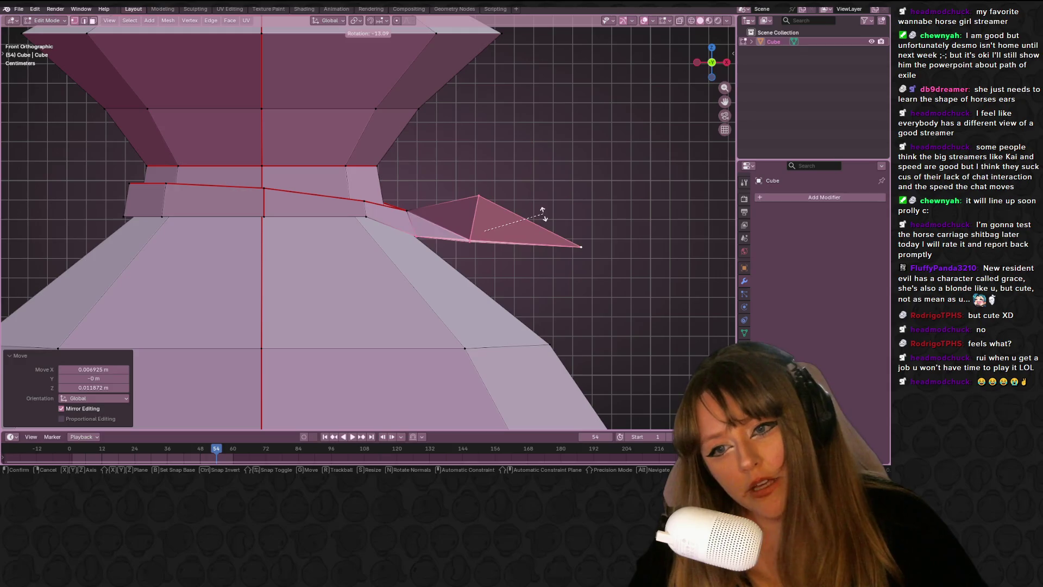
click(543, 213)
key(ctrl+z)
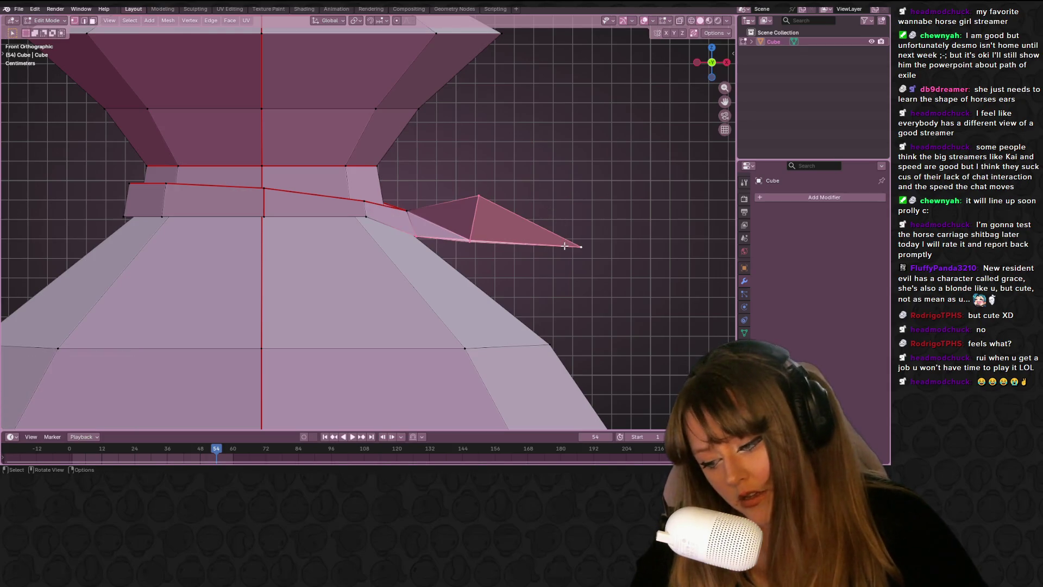
key(g)
click(563, 227)
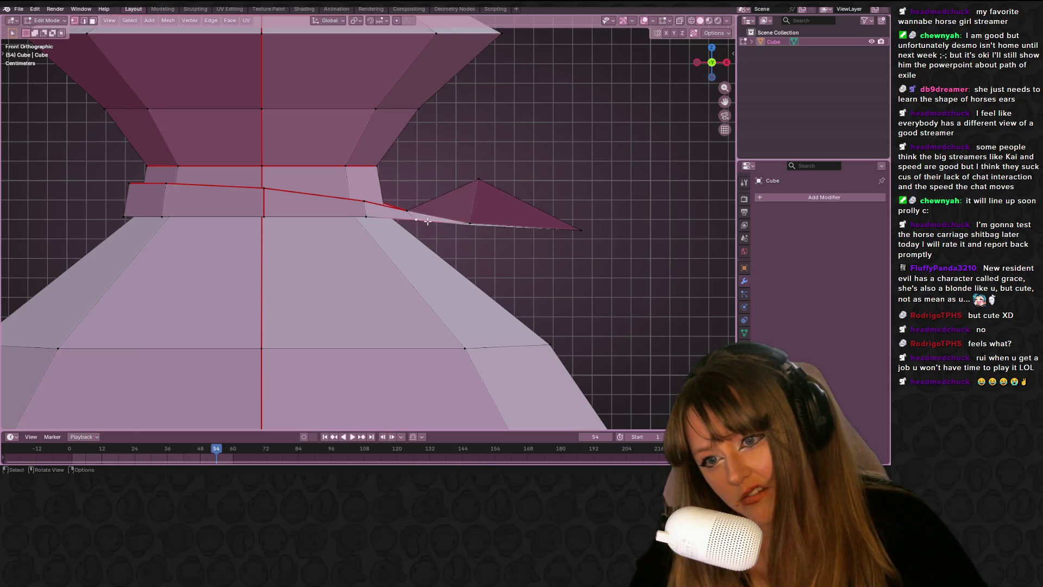
Vertex-slide one of the flap's base vertices along its edge and inspect the result.
click(407, 215)
key(g)
click(409, 218)
mouse_move(408, 218)
middle_down()
mouse_move(489, 201)
mouse_move(471, 182)
middle_up()
key(shift+v)
click(471, 181)
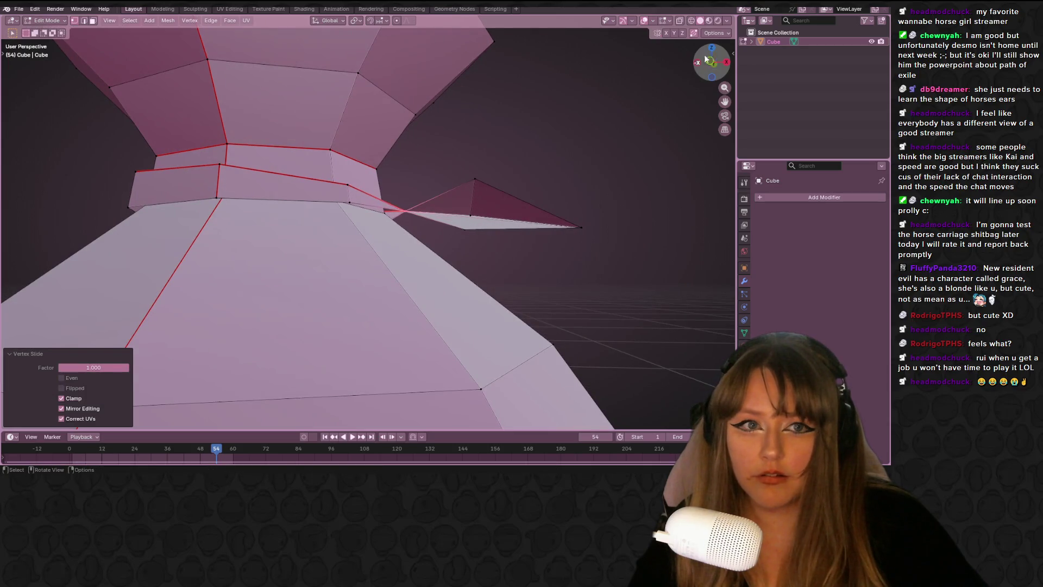
click(711, 61)
key(ctrl+z)
middle_drag(457, 223, 496, 211)
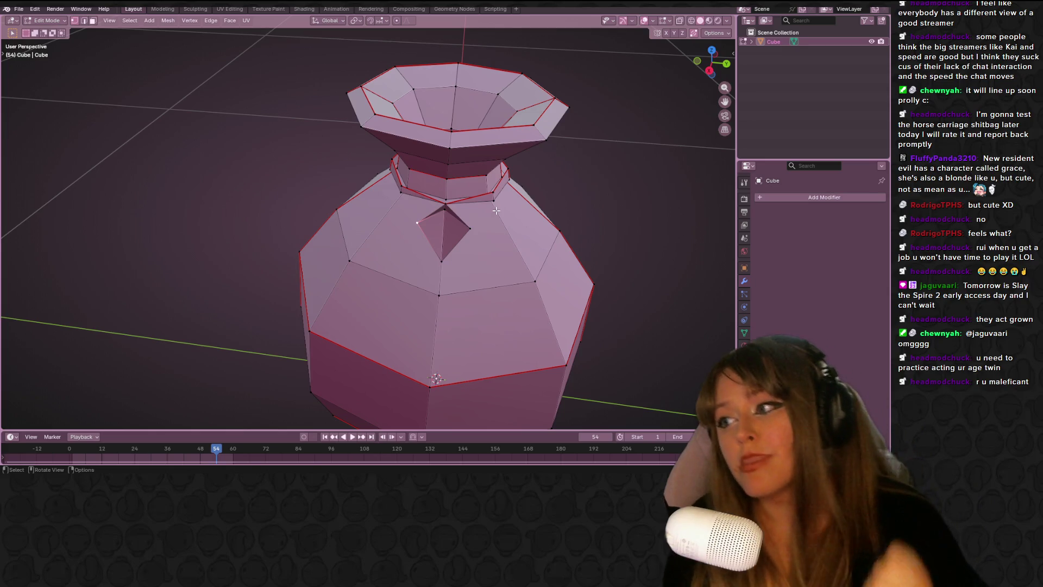
Look over the bag, then test scaling the flap in Front view and undo it.
mouse_move(496, 211)
middle_down()
mouse_move(519, 230)
mouse_move(544, 223)
mouse_move(589, 235)
mouse_move(434, 274)
mouse_move(327, 136)
middle_up()
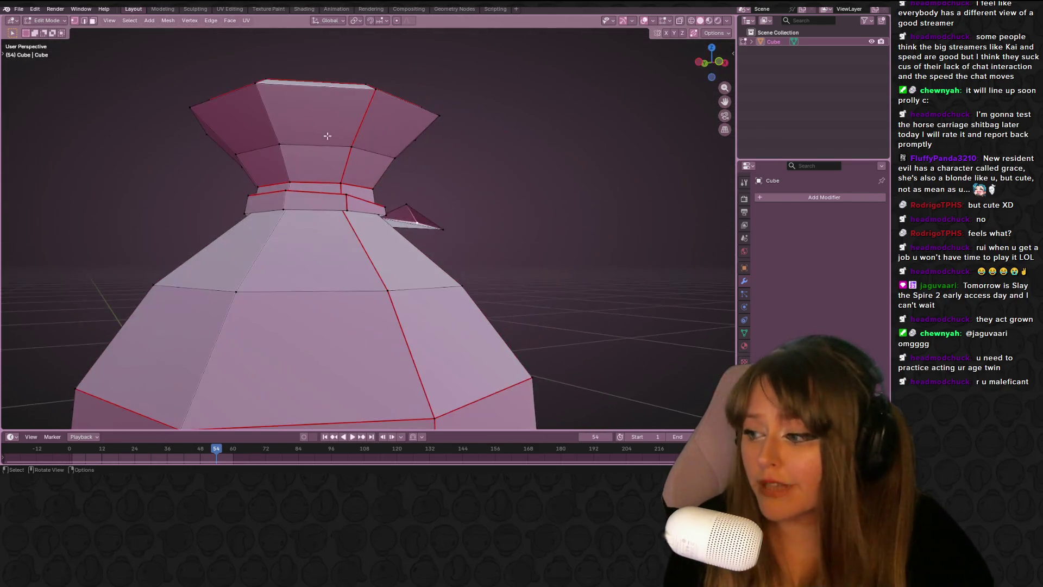
mouse_move(605, 184)
middle_down()
mouse_move(587, 233)
mouse_move(354, 212)
mouse_move(430, 256)
mouse_move(329, 319)
mouse_move(416, 215)
mouse_move(228, 228)
mouse_move(484, 221)
mouse_move(643, 233)
mouse_move(462, 223)
mouse_move(263, 243)
mouse_move(224, 172)
mouse_move(666, 277)
mouse_move(579, 226)
mouse_move(690, 233)
mouse_move(648, 248)
mouse_move(535, 232)
mouse_move(550, 247)
middle_up()
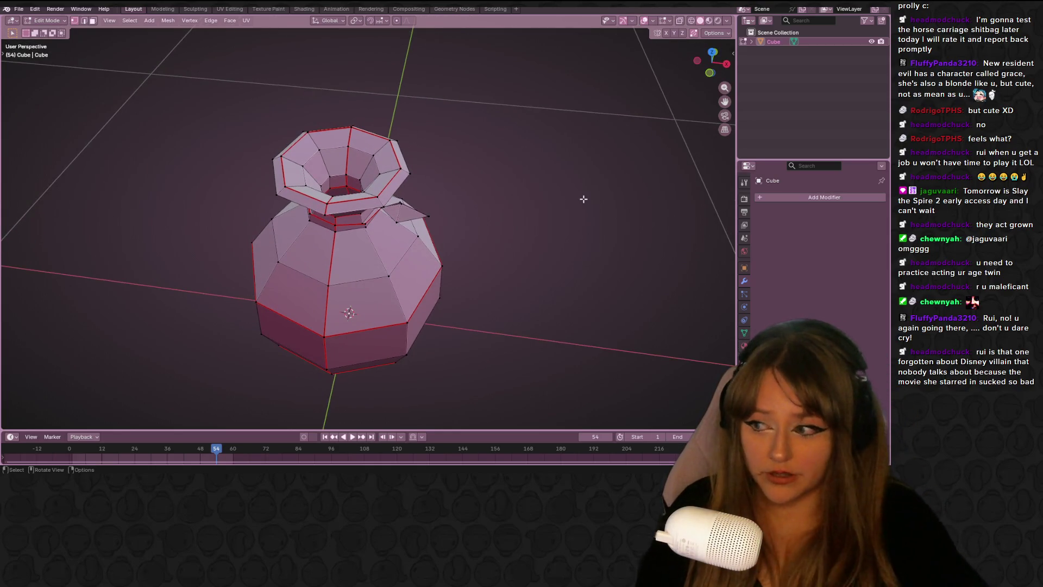
scroll(559, 174, up, 2)
scroll(452, 194, up, 1)
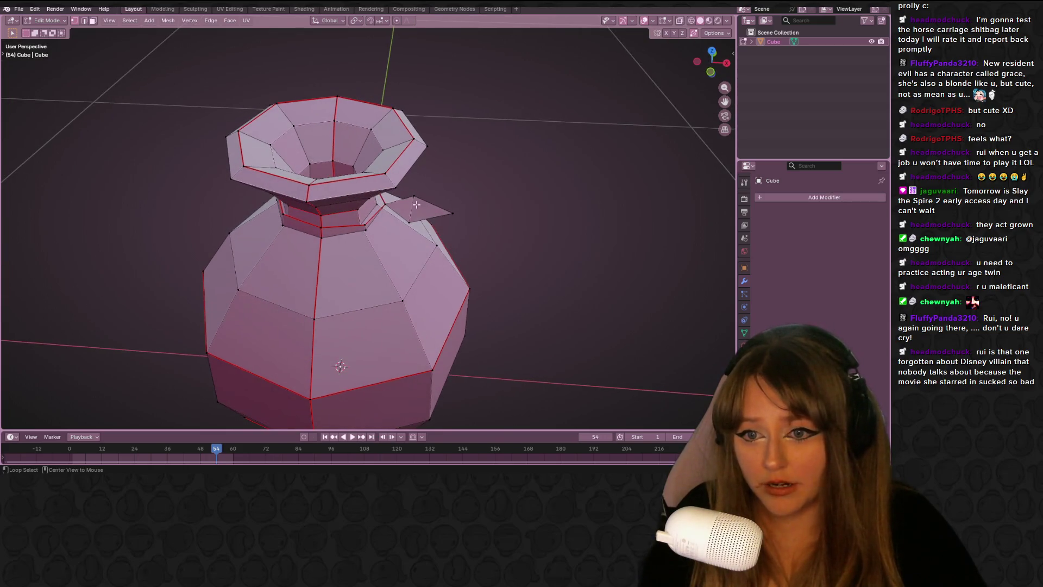
middle_drag(453, 194, 451, 225)
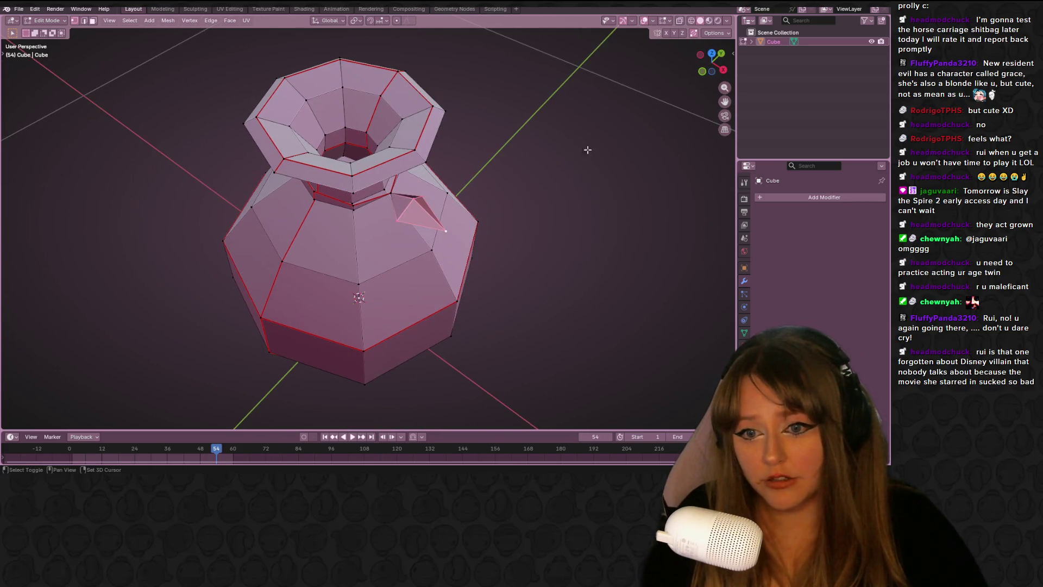
click(704, 76)
key(s)
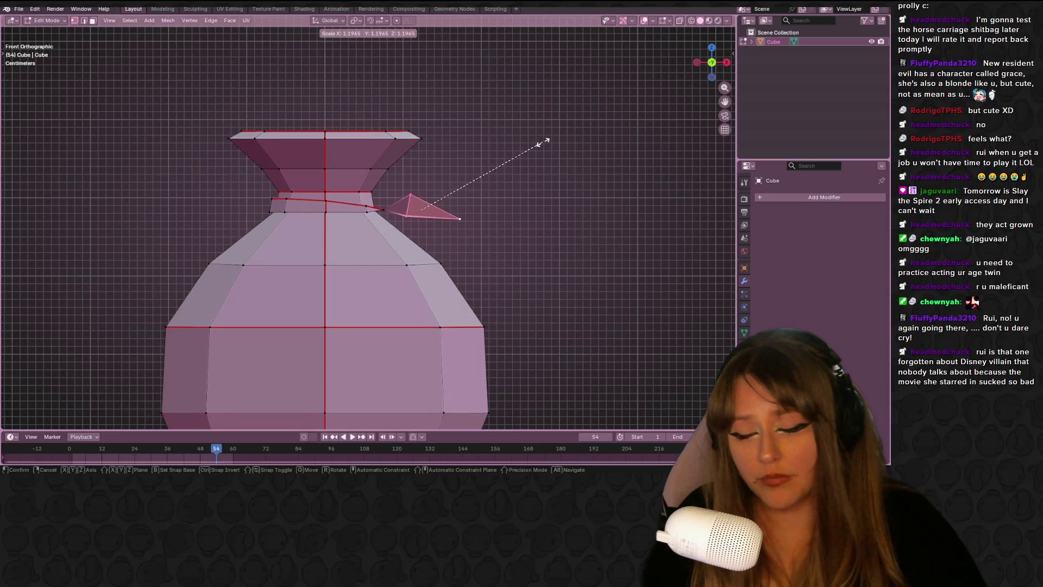
click(545, 142)
key(ctrl+z)
Nudge the flap into its final spot and return to Object Mode to view the bag.
shift+middle_drag(462, 133, 457, 147)
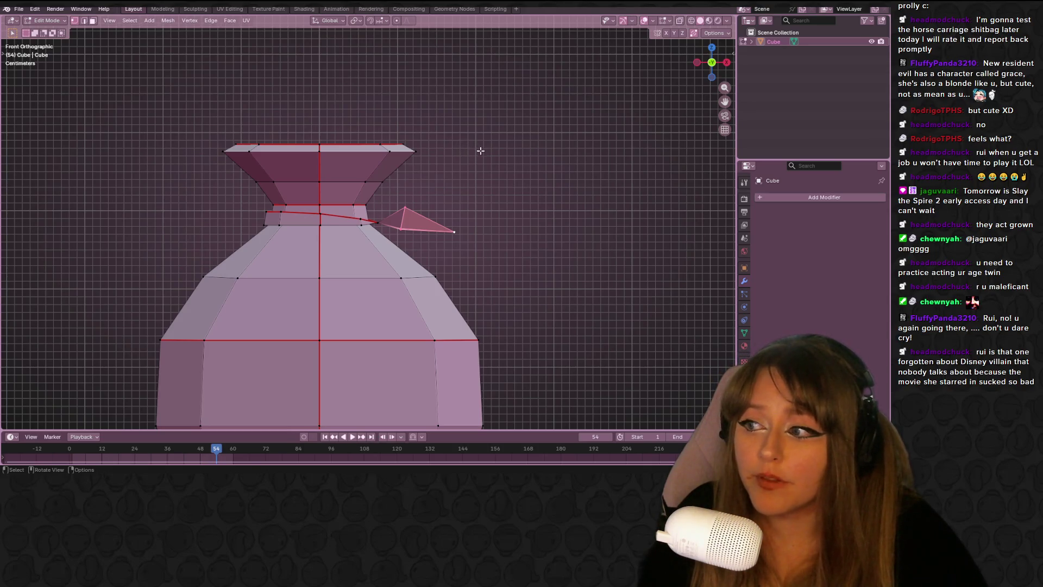
scroll(508, 163, up, 1)
shift+middle_drag(508, 163, 400, 170)
key(g)
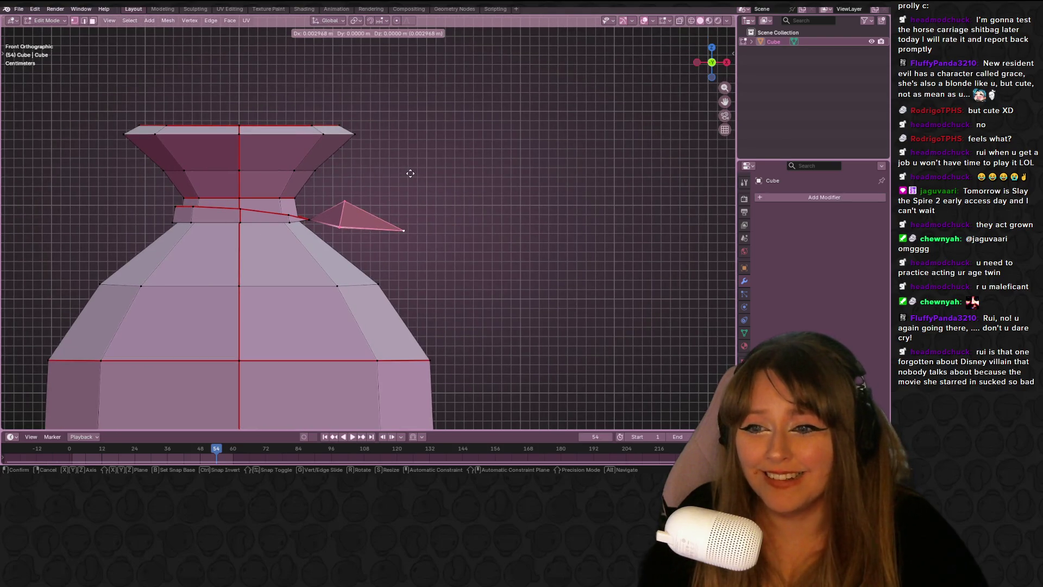
click(410, 173)
key(Tab)
mouse_move(500, 133)
middle_down()
mouse_move(503, 106)
mouse_move(462, 105)
mouse_move(399, 149)
mouse_move(409, 182)
middle_up()
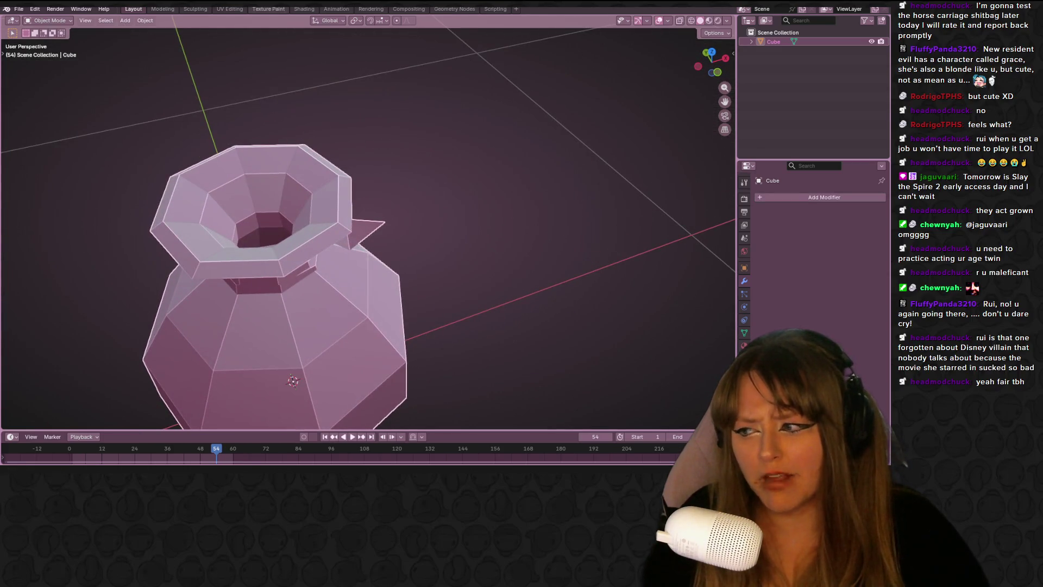
Look through the Animation and Texture Paint workspaces before settling on UV Editing.
click(328, 10)
mouse_move(454, 213)
middle_down()
mouse_move(418, 209)
mouse_move(561, 175)
mouse_move(539, 220)
mouse_move(367, 217)
middle_up()
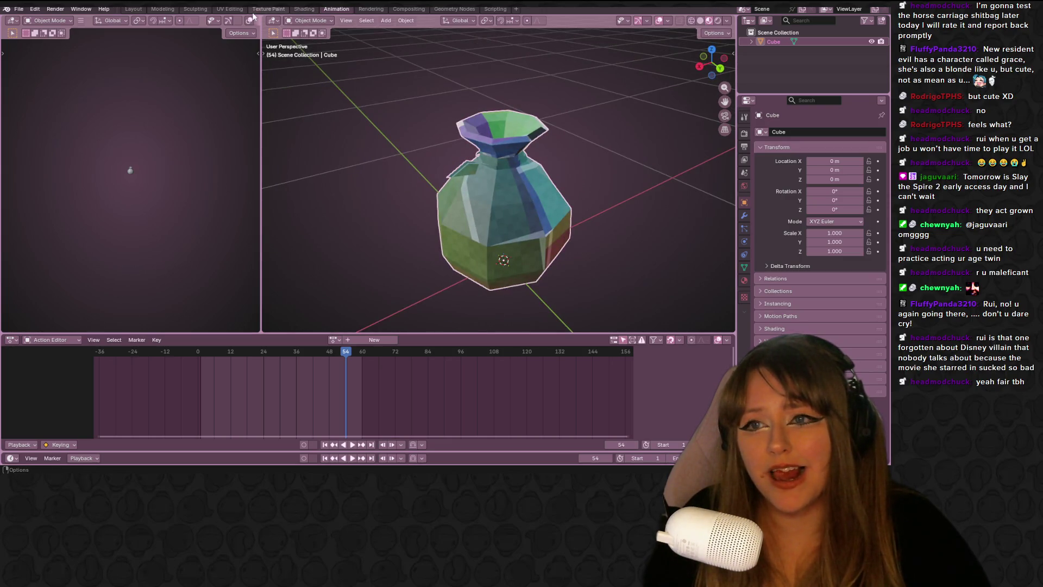
click(273, 8)
click(242, 10)
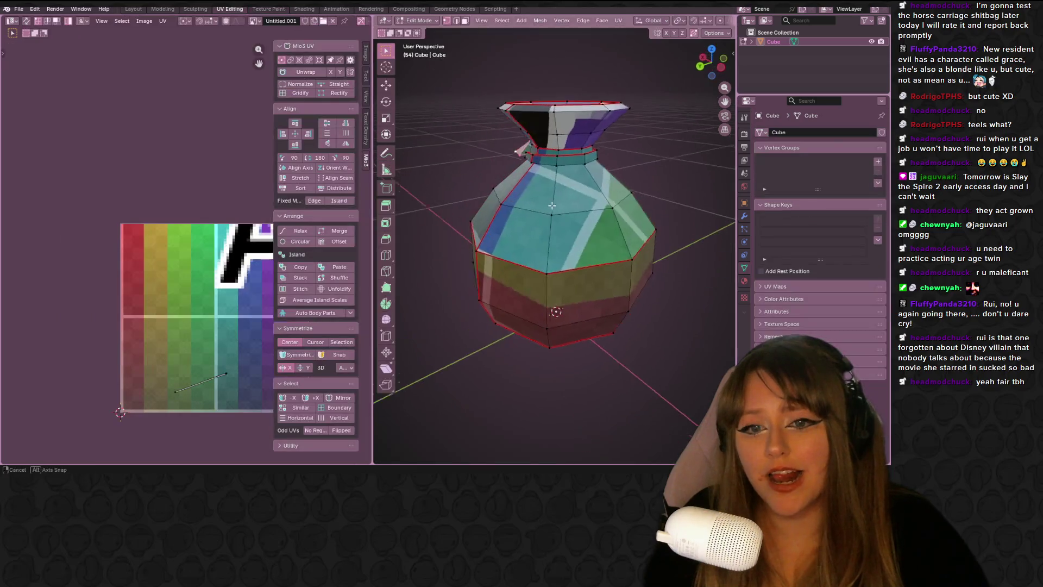
middle_drag(570, 233, 616, 207)
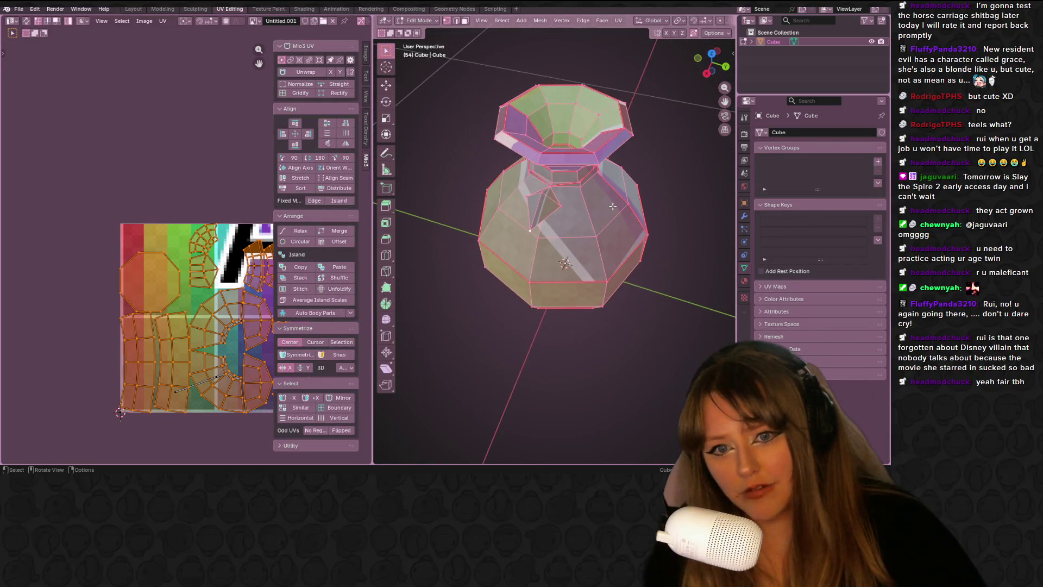
Unwrap the bag mesh along its seams, then deselect all faces and orbit around it.
scroll(625, 196, up, 2)
key(u)
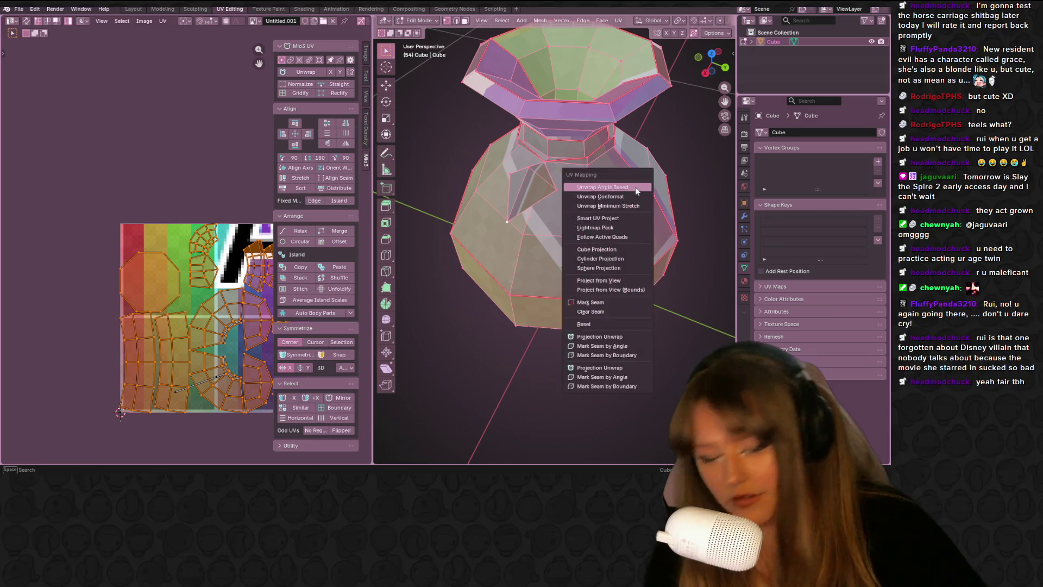
click(636, 185)
mouse_move(635, 185)
middle_down()
mouse_move(608, 248)
mouse_move(652, 163)
middle_up()
key(alt+a)
scroll(681, 111, up, 4)
mouse_move(680, 111)
middle_down()
mouse_move(603, 155)
mouse_move(628, 154)
mouse_move(632, 135)
mouse_move(574, 160)
mouse_move(573, 109)
middle_up()
right_click(603, 155)
In edge select mode, clear the seam from the diagonal edge beside the flap.
click(626, 161)
key(2)
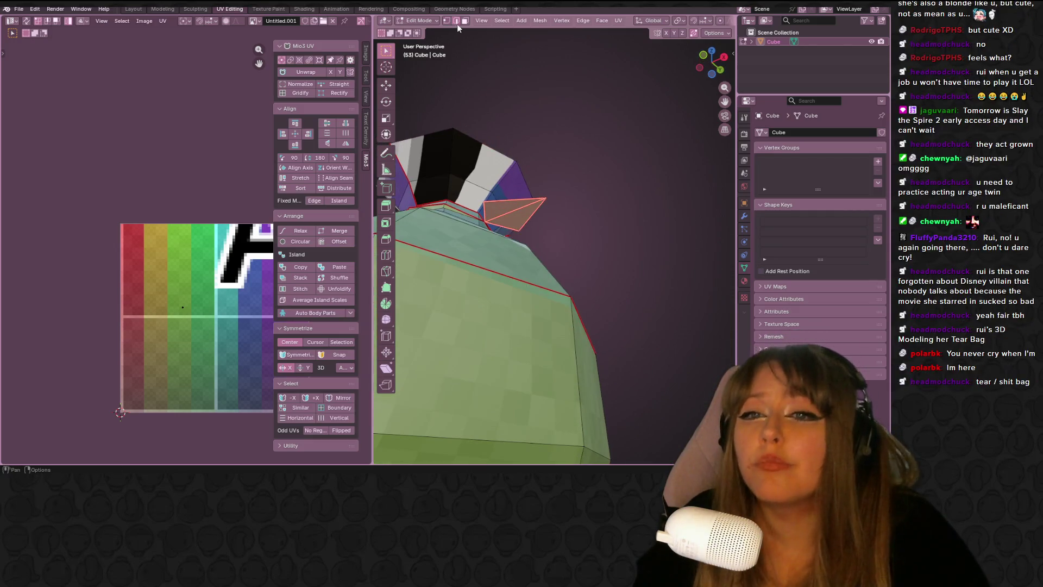
click(527, 207)
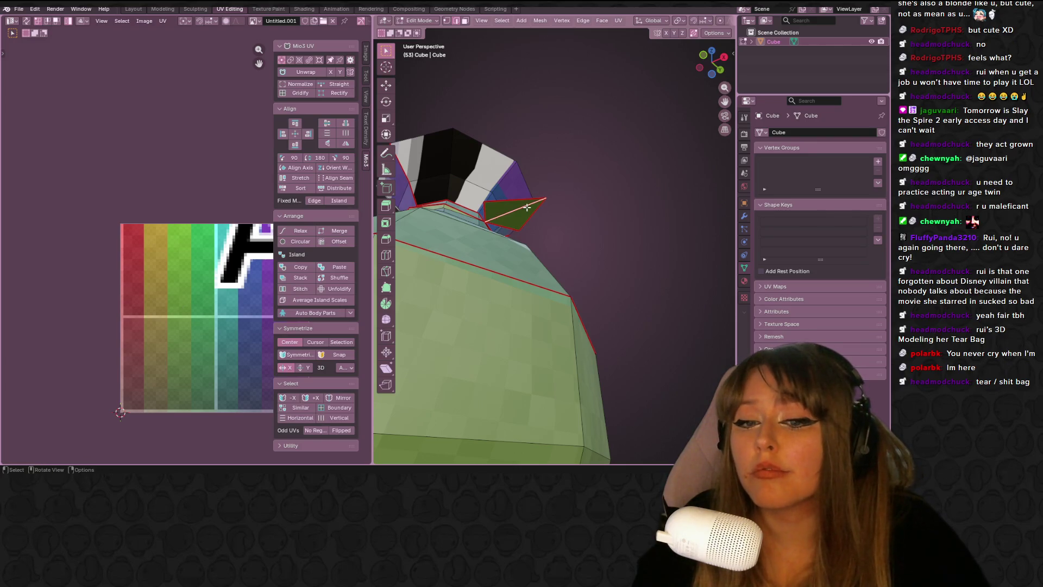
key(ctrl+r)
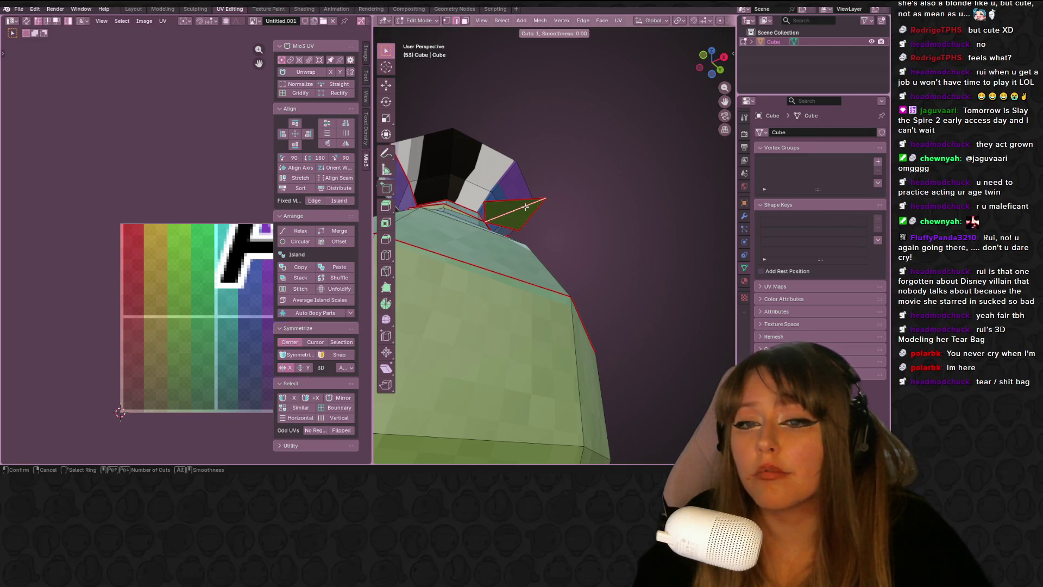
right_click(525, 207)
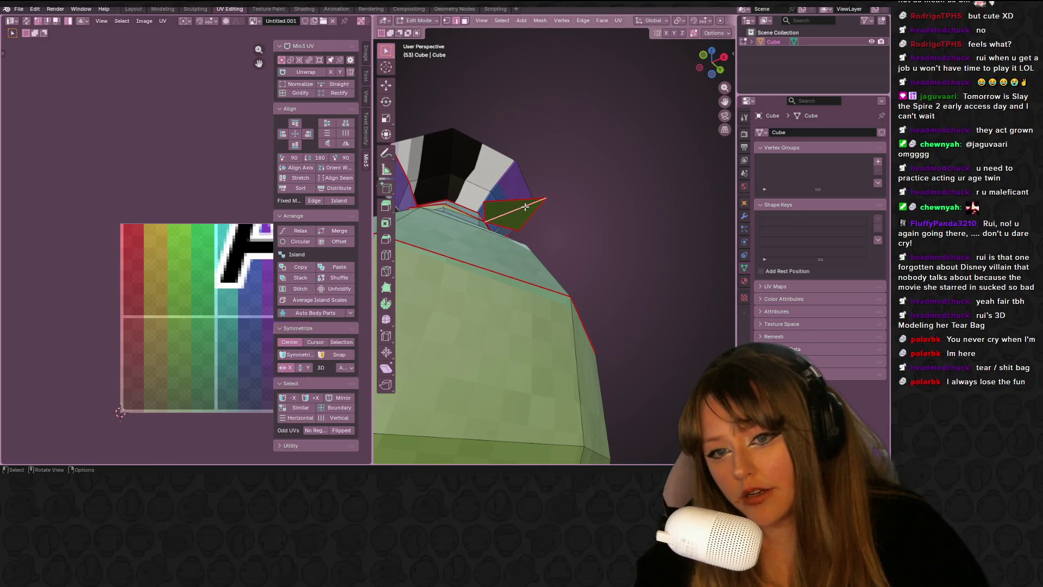
key(ctrl+e)
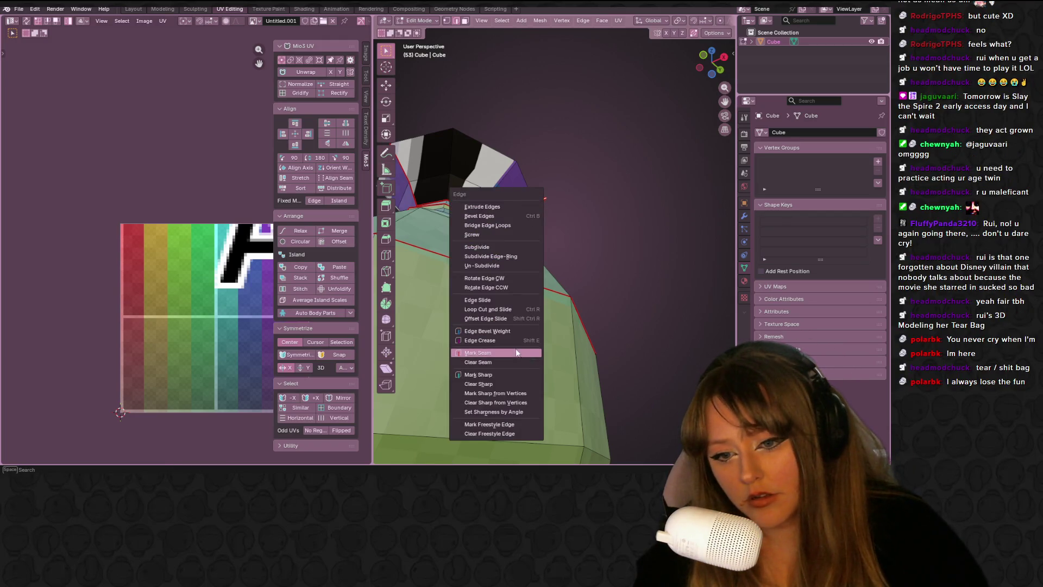
click(512, 360)
Select the entire mesh and unwrap it again.
scroll(603, 302, down, 5)
key(a)
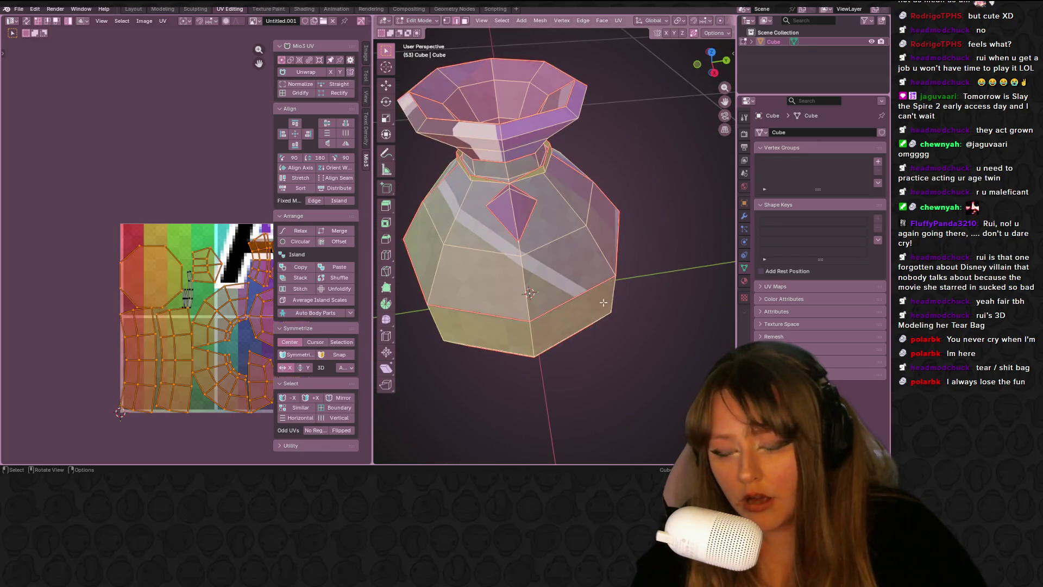
key(u)
click(666, 288)
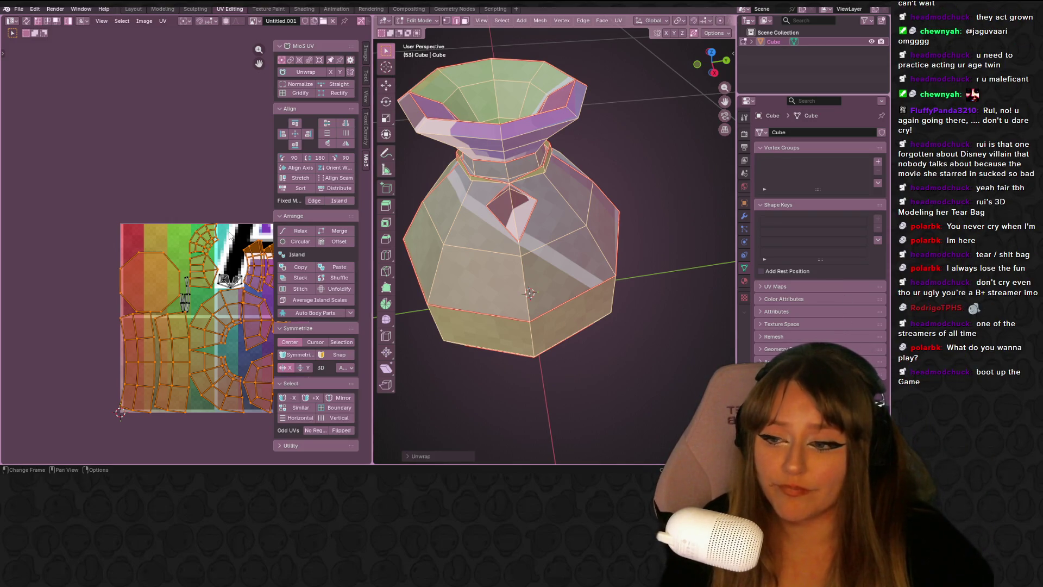
mouse_move(616, 221)
middle_down()
mouse_move(659, 217)
mouse_move(585, 218)
middle_up()
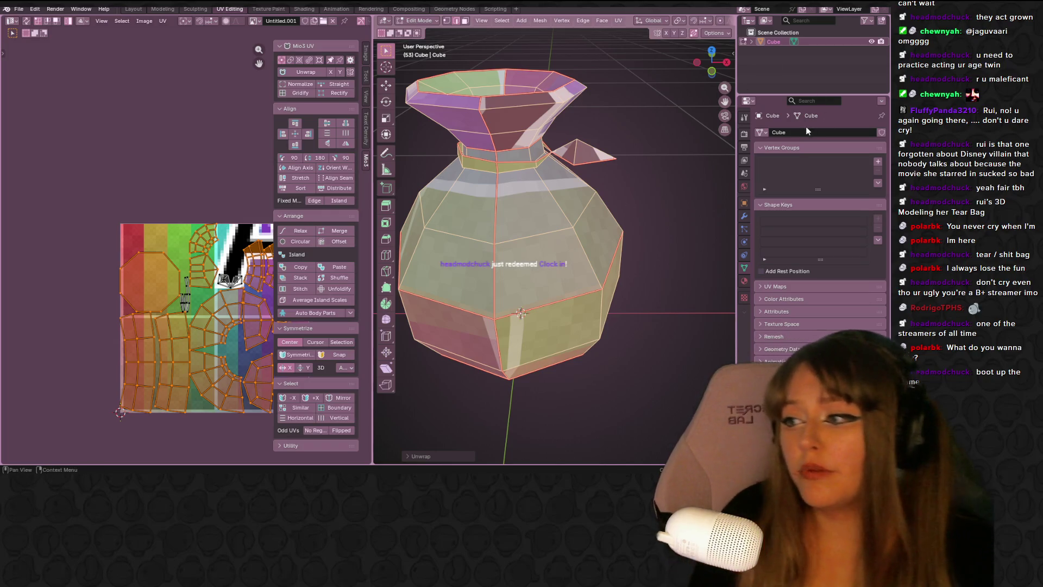
scroll(530, 182, up, 3)
mouse_move(530, 183)
ctrl+middle_down()
mouse_move(544, 178)
mouse_move(575, 119)
ctrl+middle_up()
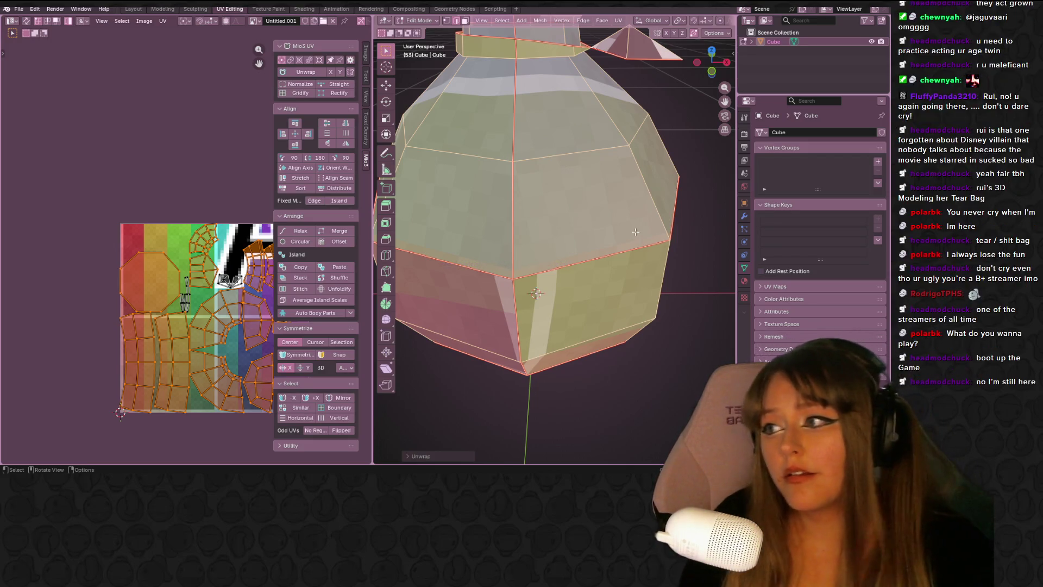
scroll(535, 132, down, 5)
mouse_move(534, 132)
middle_down()
mouse_move(611, 138)
mouse_move(572, 137)
mouse_move(547, 98)
mouse_move(603, 76)
mouse_move(659, 91)
middle_up()
scroll(611, 139, up, 6)
key(alt+a)
Clear the seam from the edge just below the bag's neck via Ctrl+E.
scroll(547, 63, up, 5)
key(ctrl+e)
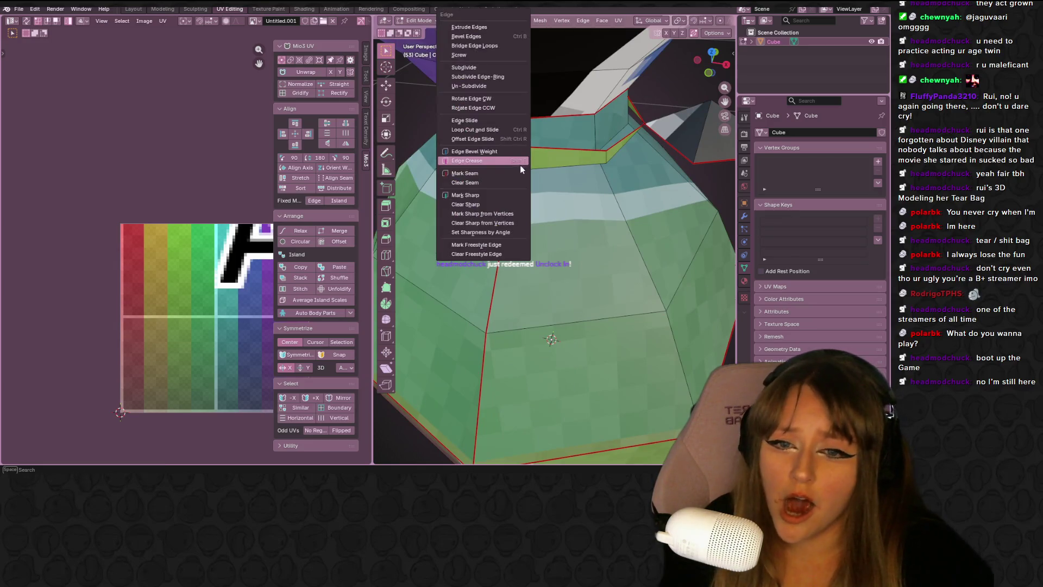
click(503, 185)
scroll(665, 170, down, 6)
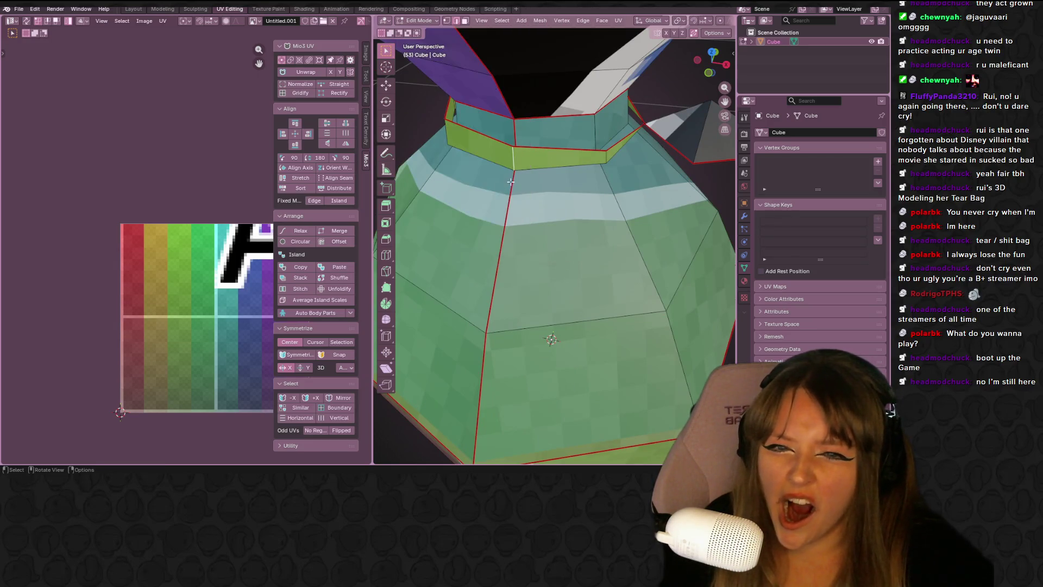
Orbit under and around the bag to check the checker texture on its body.
mouse_move(665, 170)
middle_down()
mouse_move(646, 154)
mouse_move(490, 162)
middle_up()
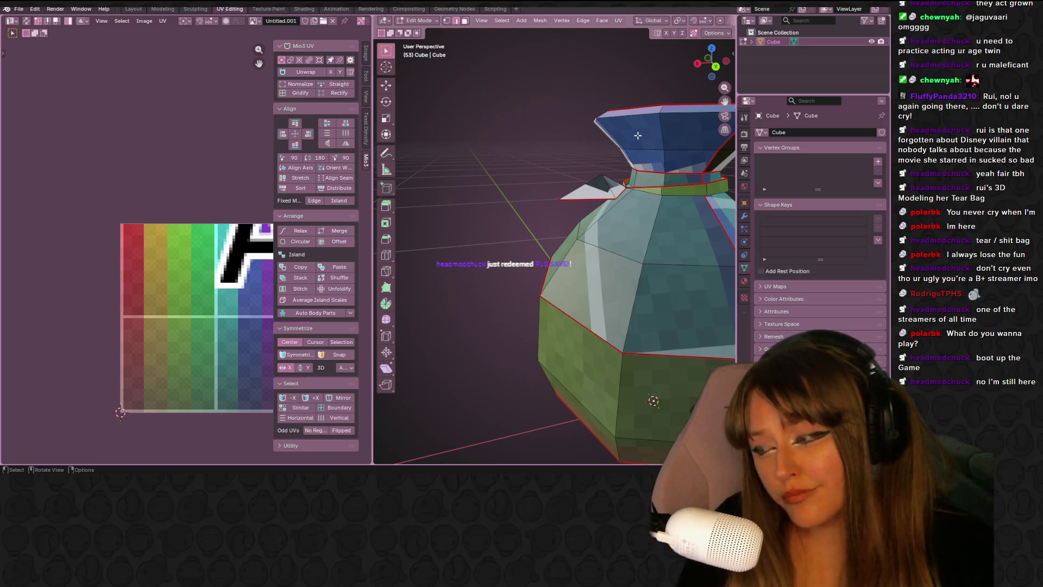
scroll(657, 215, down, 5)
scroll(657, 215, up, 5)
mouse_move(656, 215)
middle_down()
mouse_move(526, 154)
mouse_move(667, 201)
mouse_move(543, 230)
mouse_move(531, 257)
middle_up()
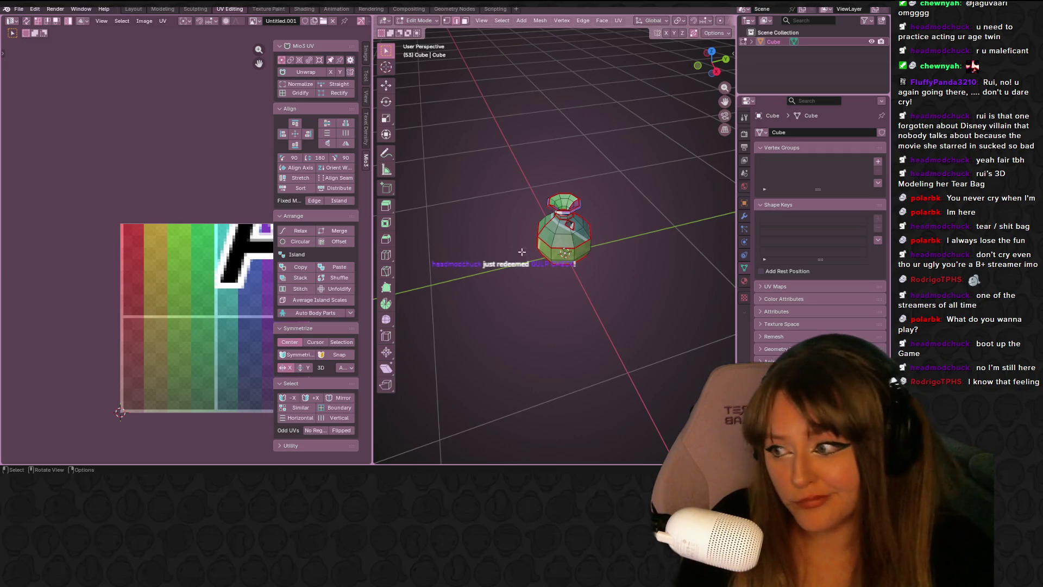
scroll(565, 206, up, 8)
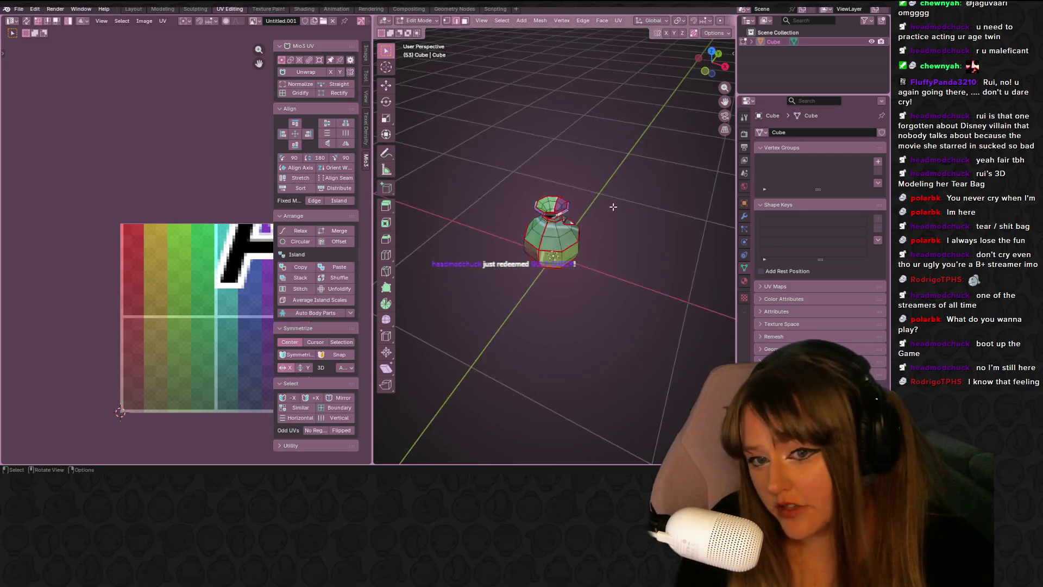
mouse_move(565, 205)
middle_down()
mouse_move(536, 183)
mouse_move(698, 172)
middle_up()
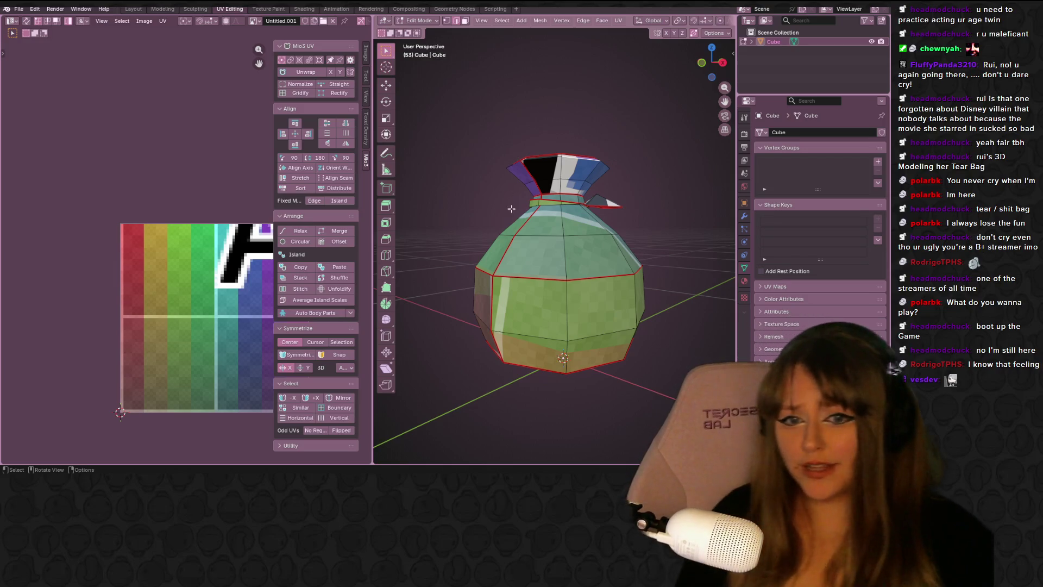
scroll(517, 155, up, 5)
mouse_move(517, 155)
middle_down()
mouse_move(620, 252)
mouse_move(575, 282)
mouse_move(594, 333)
mouse_move(505, 264)
mouse_move(473, 291)
mouse_move(517, 217)
mouse_move(615, 214)
mouse_move(609, 347)
mouse_move(675, 160)
mouse_move(567, 217)
middle_up()
mouse_move(584, 281)
middle_down()
mouse_move(698, 202)
mouse_move(722, 214)
mouse_move(571, 225)
mouse_move(544, 206)
mouse_move(516, 228)
mouse_move(468, 216)
mouse_move(483, 283)
mouse_move(522, 239)
middle_up()
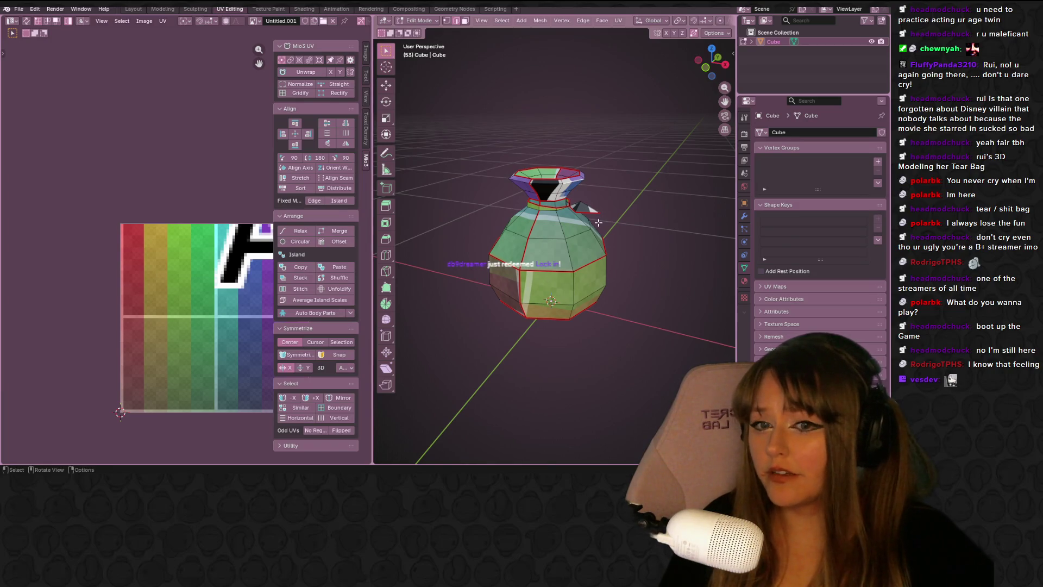
Select the whole mesh to show its UVs and move the octagon island higher in the layout.
key(a)
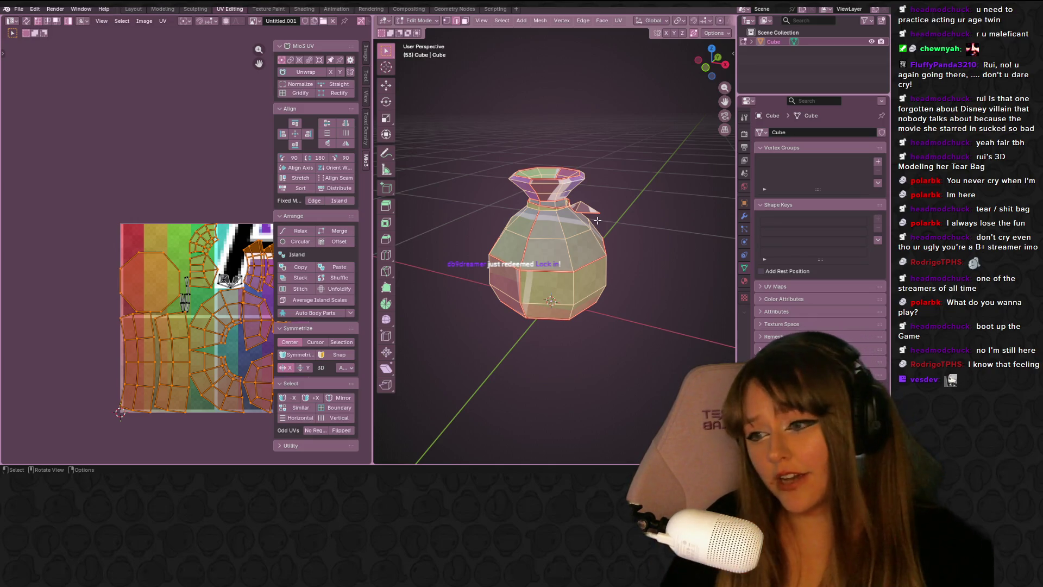
scroll(119, 314, up, 2)
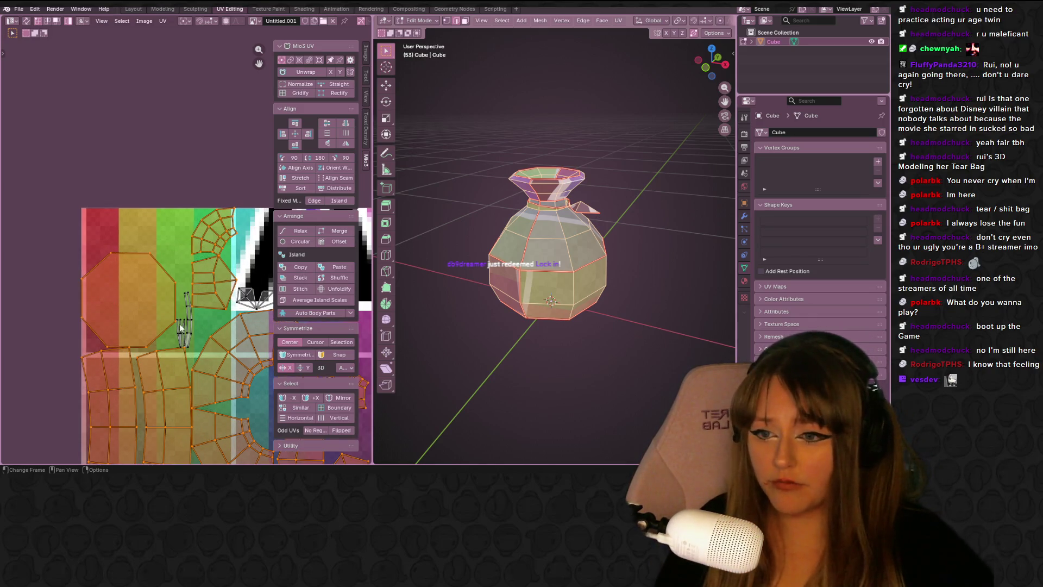
middle_drag(151, 311, 78, 216)
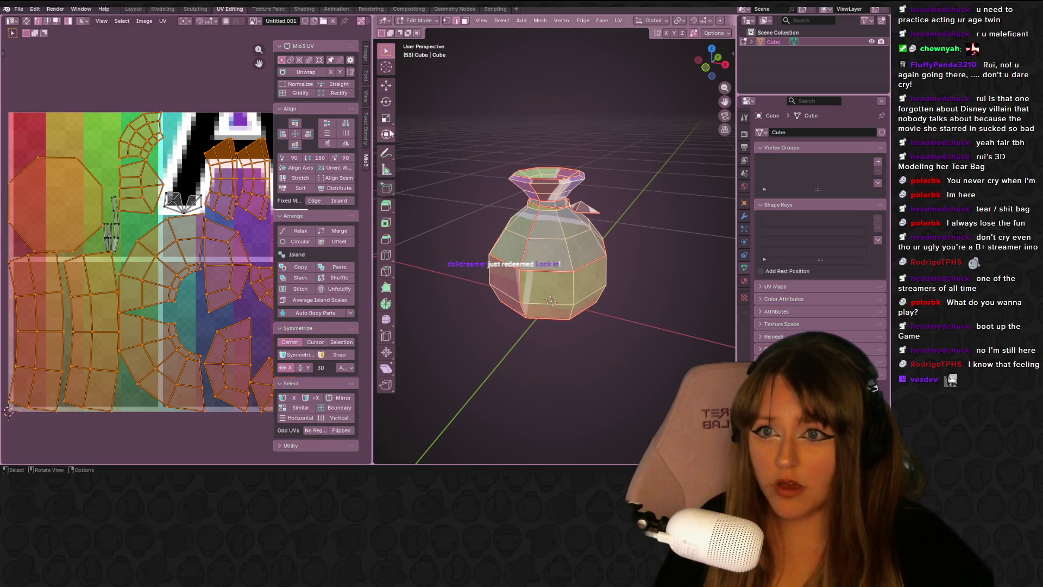
click(367, 129)
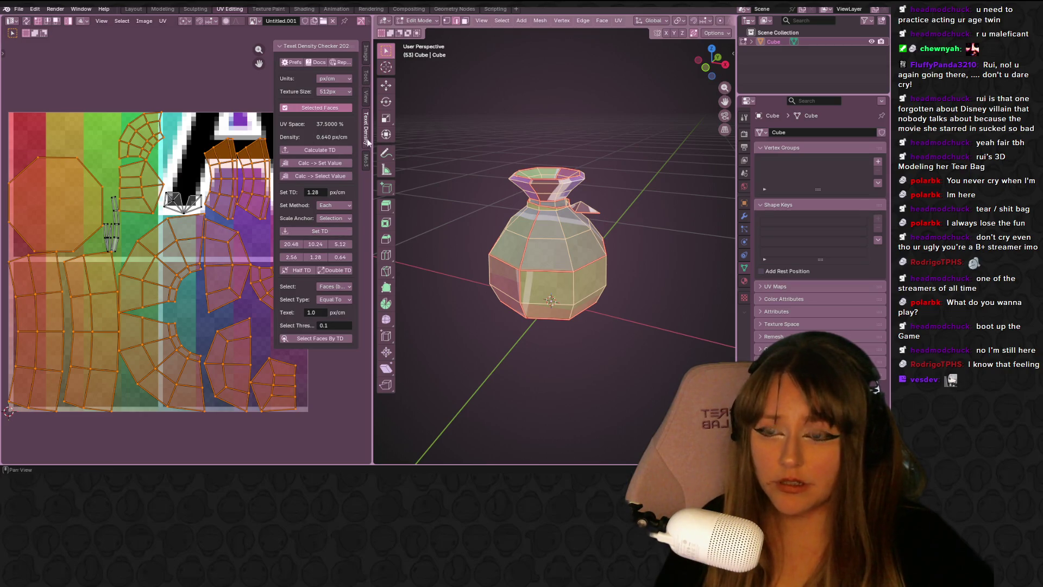
click(367, 162)
middle_drag(543, 245, 608, 247)
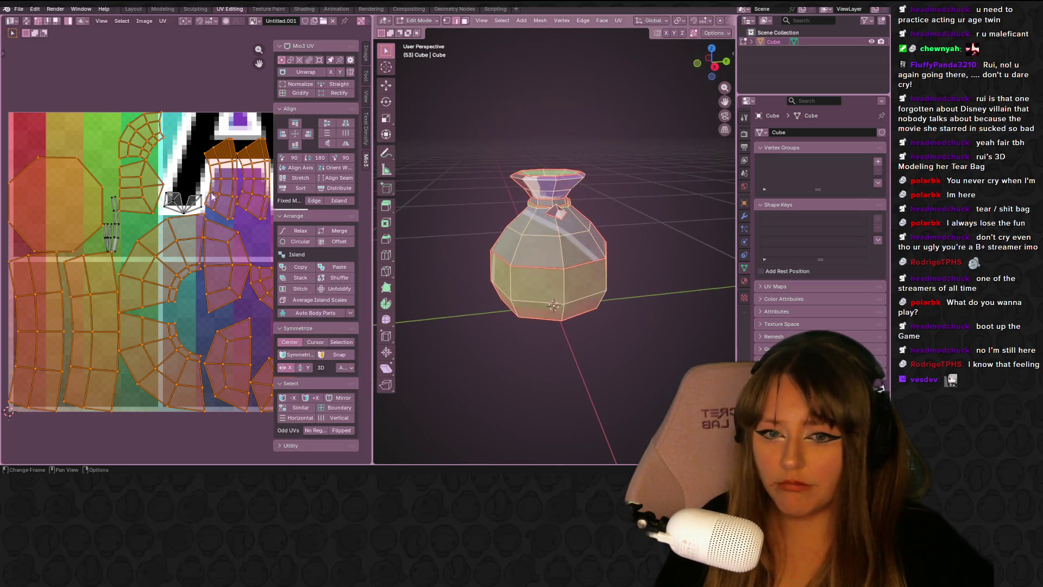
click(79, 199)
drag(79, 198, 80, 157)
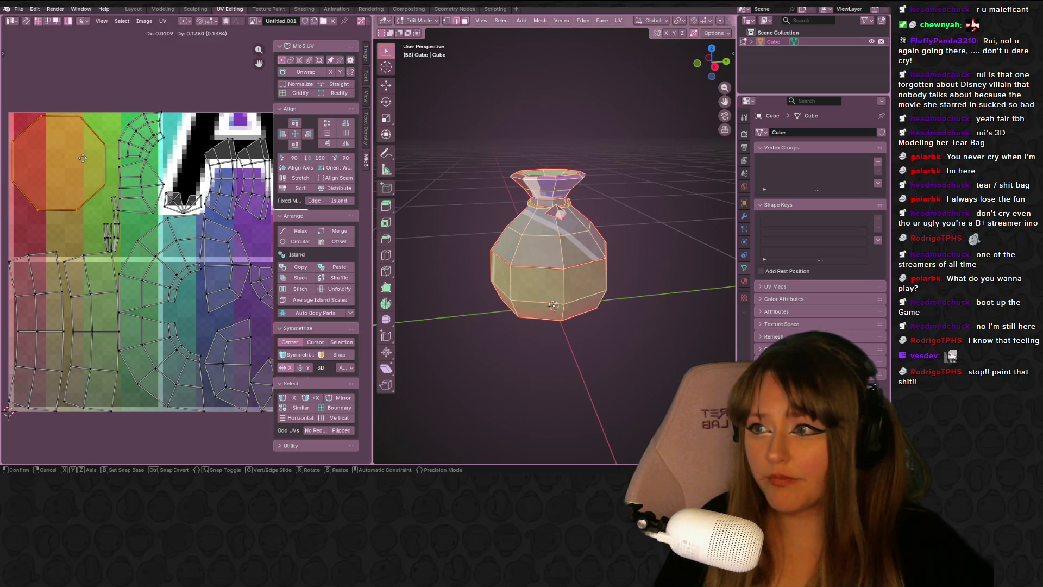
shift+scroll(58, 257, down, 3)
Select the left column UV island and straighten it with Mio3 UV's Straight.
click(58, 256)
mouse_move(57, 256)
middle_down()
mouse_move(76, 226)
mouse_move(133, 206)
middle_up()
scroll(178, 218, up, 1)
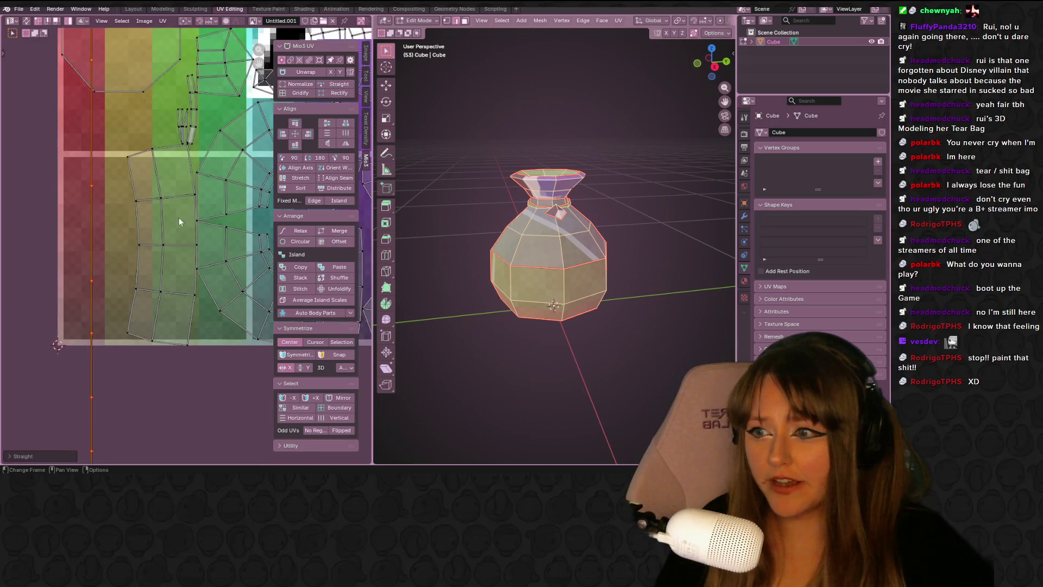
scroll(138, 237, down, 2)
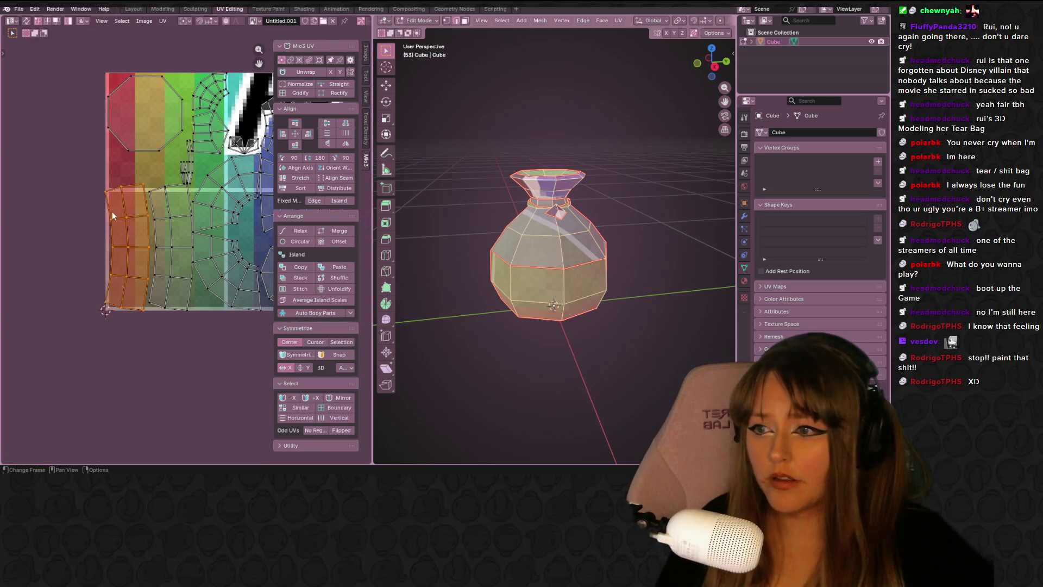
click(57, 21)
click(112, 236)
click(341, 85)
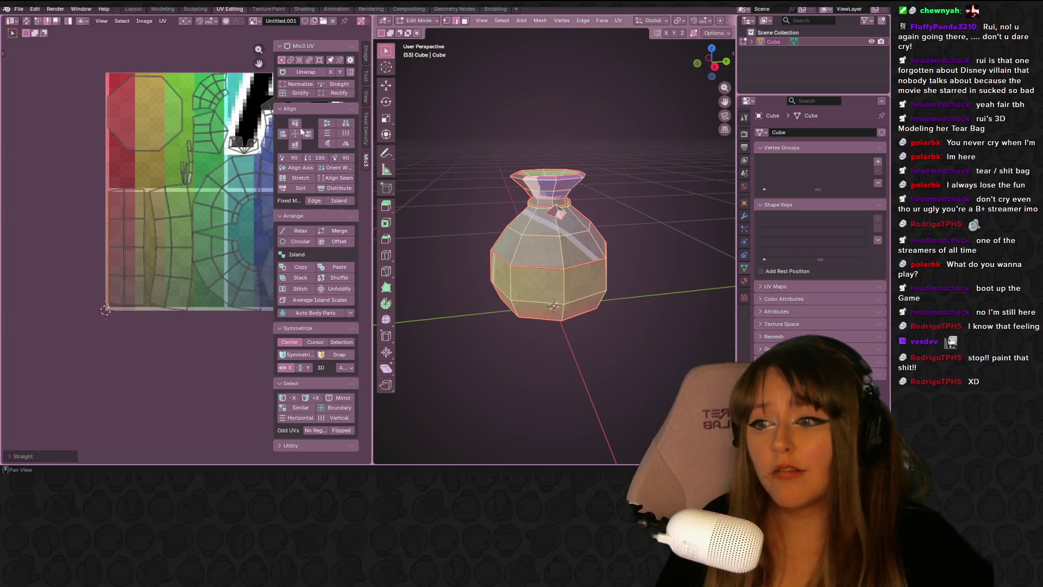
Straighten four more column edge loops one by one with the Straight operation.
click(144, 234)
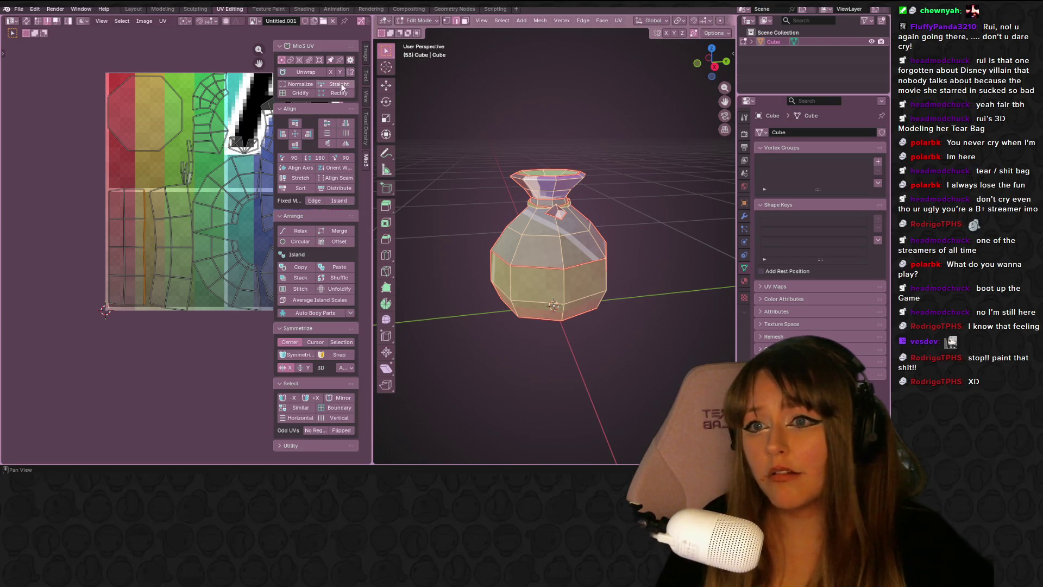
click(339, 84)
alt+click(154, 231)
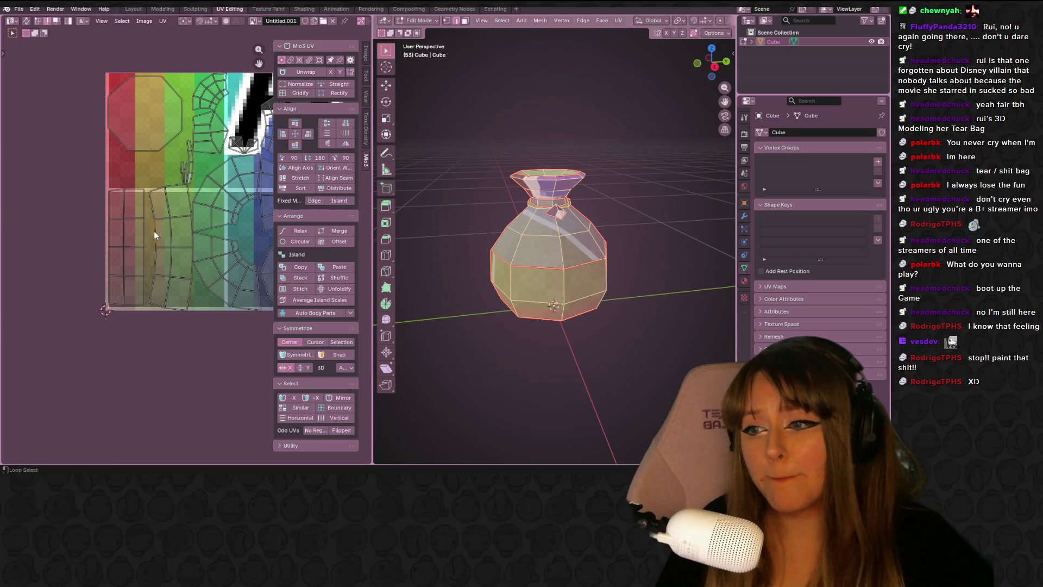
click(339, 84)
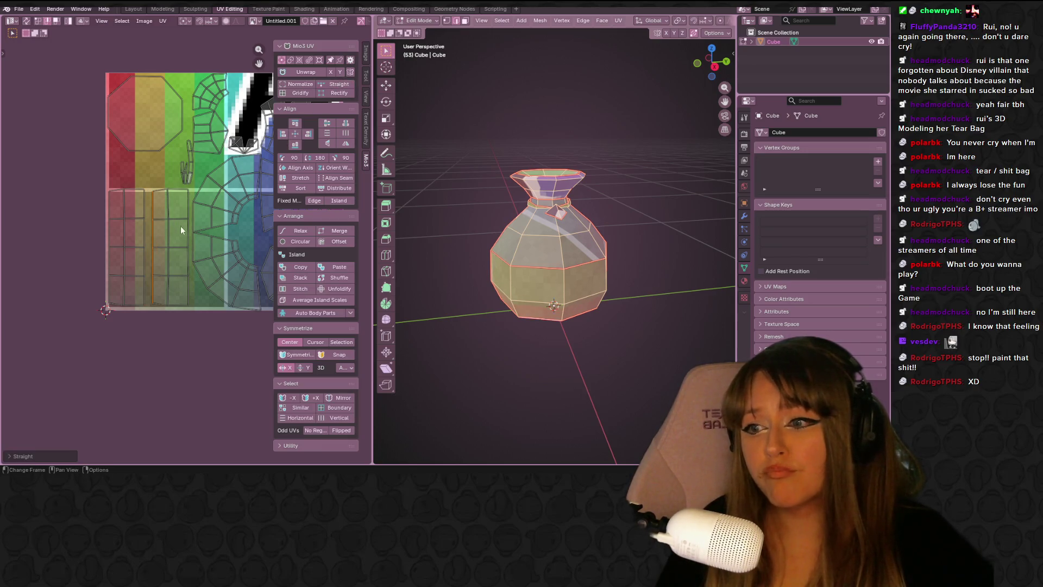
alt+click(187, 229)
click(339, 85)
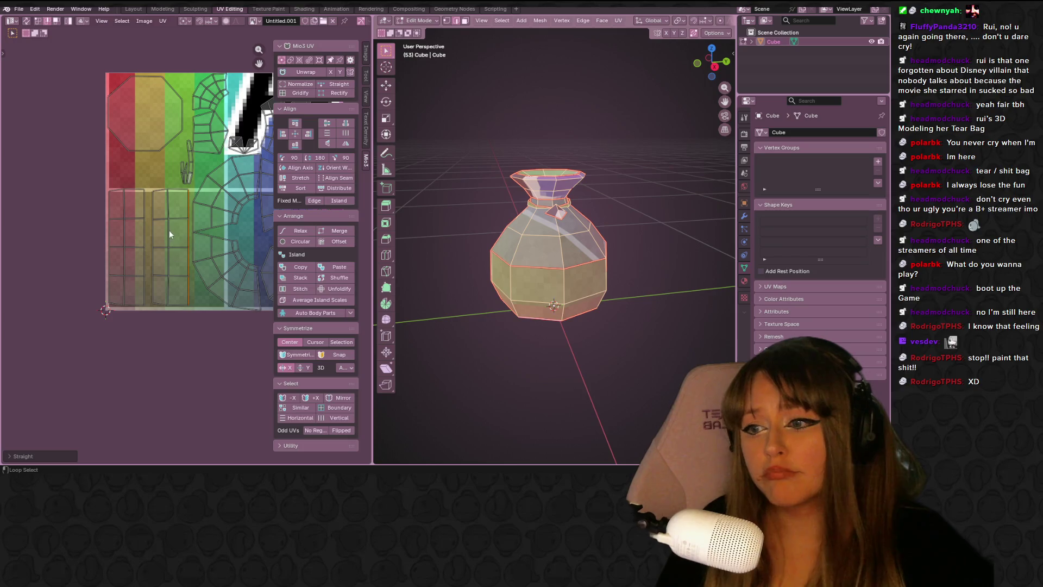
alt+click(169, 230)
click(340, 84)
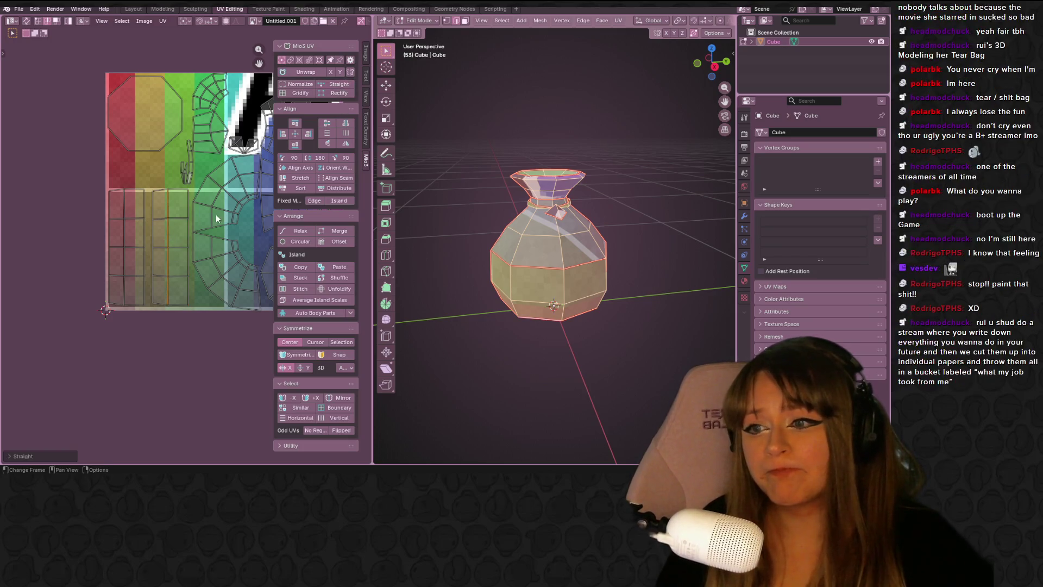
Move the red strip island left and nudge the two-column island down and left.
scroll(122, 95, up, 1)
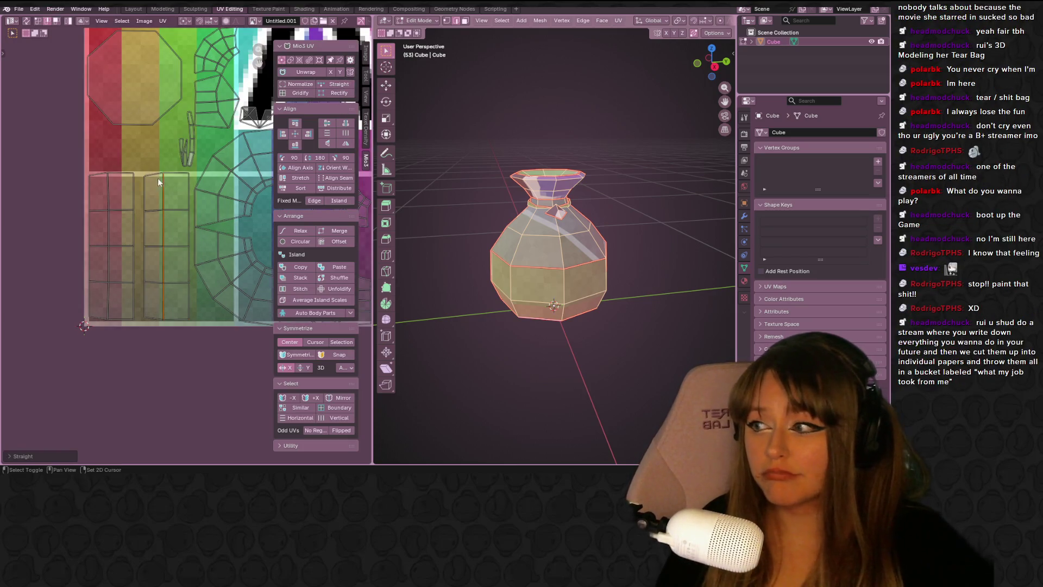
middle_drag(224, 141, 191, 161)
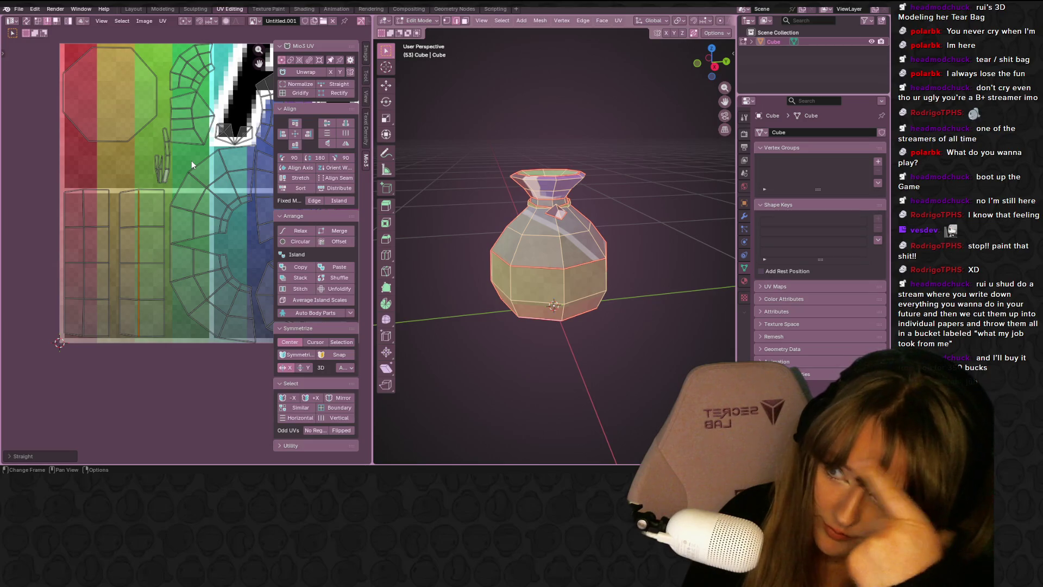
scroll(191, 161, up, 1)
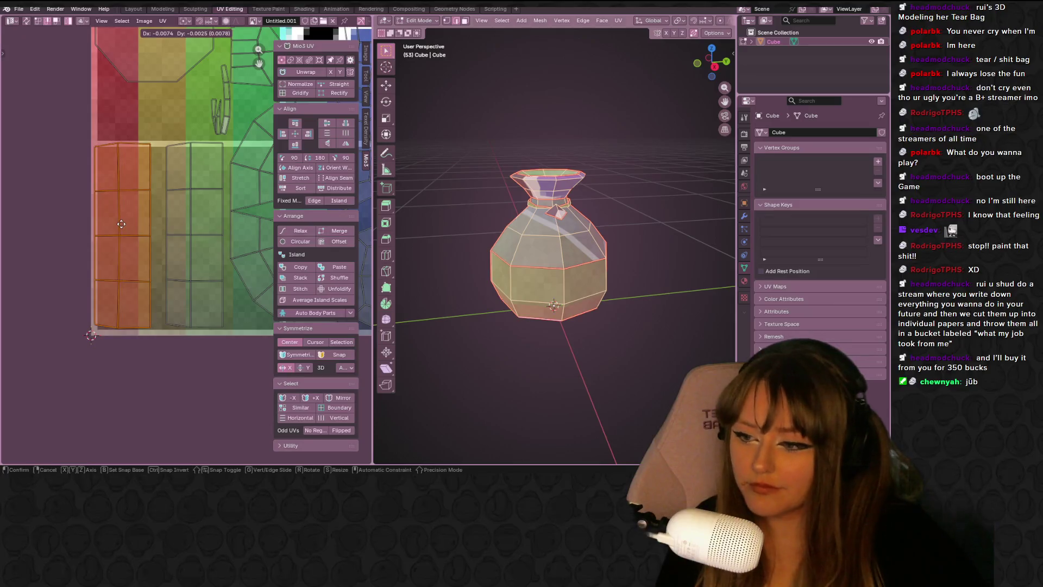
drag(180, 233, 116, 237)
scroll(163, 237, up, 3)
click(115, 238)
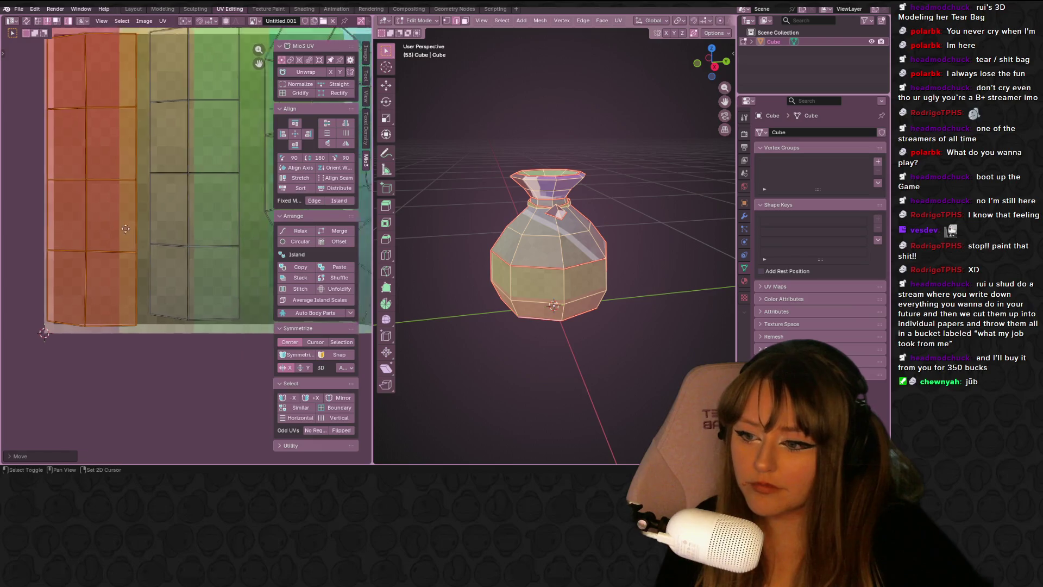
click(220, 231)
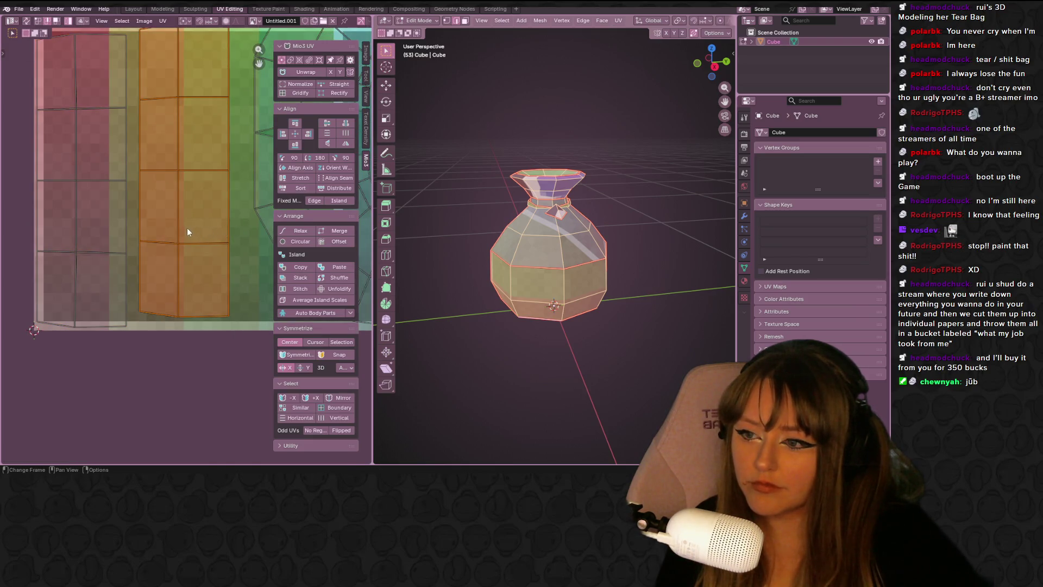
drag(187, 227, 180, 242)
click(180, 242)
scroll(179, 243, down, 2)
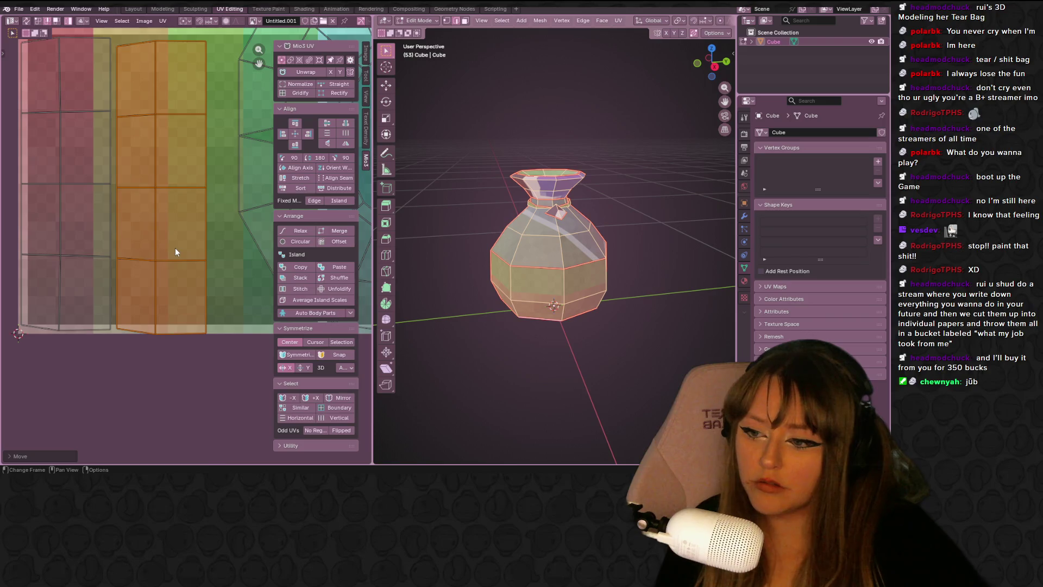
Straighten the curved island's left boundary edge loop into a vertical line.
middle_drag(235, 193, 143, 203)
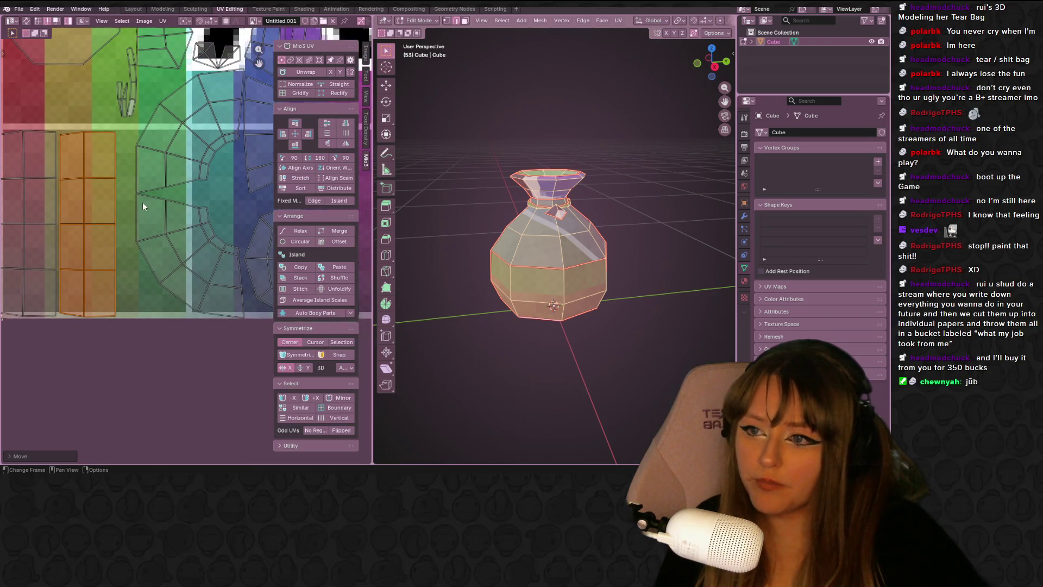
click(195, 262)
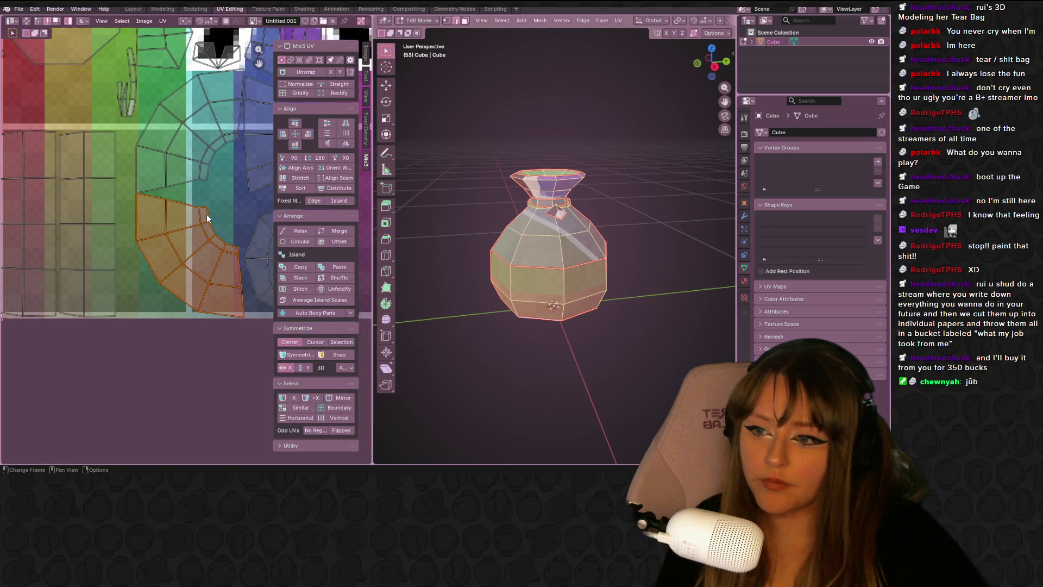
alt+click(152, 271)
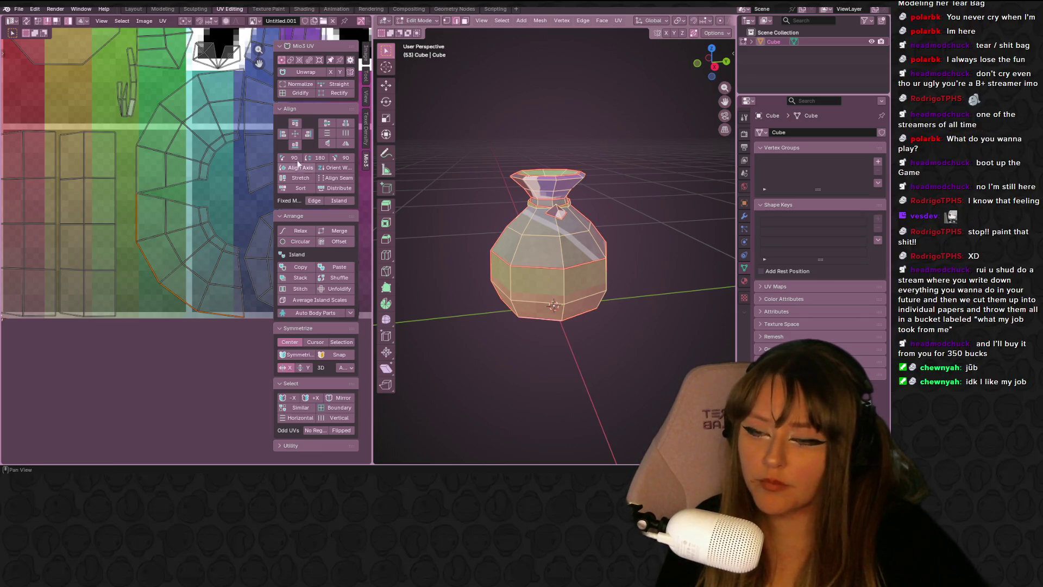
click(333, 84)
mouse_move(554, 245)
middle_down()
mouse_move(576, 233)
mouse_move(560, 255)
middle_up()
scroll(576, 234, up, 2)
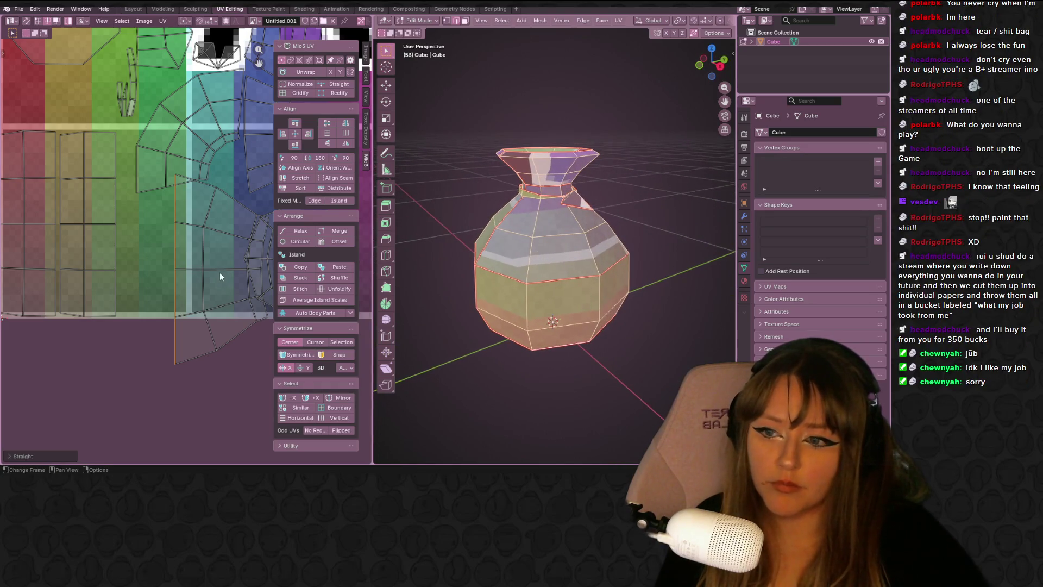
Straighten two more interior edge loops of the curved island, checking the texture, then reselect the island.
alt+click(201, 288)
click(333, 86)
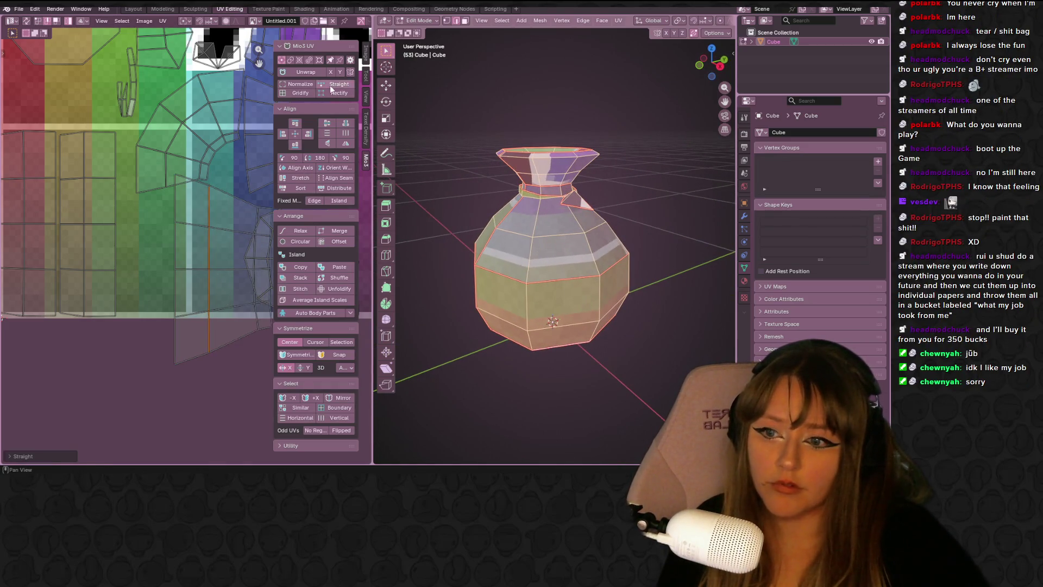
middle_drag(217, 218, 194, 194)
scroll(609, 250, up, 3)
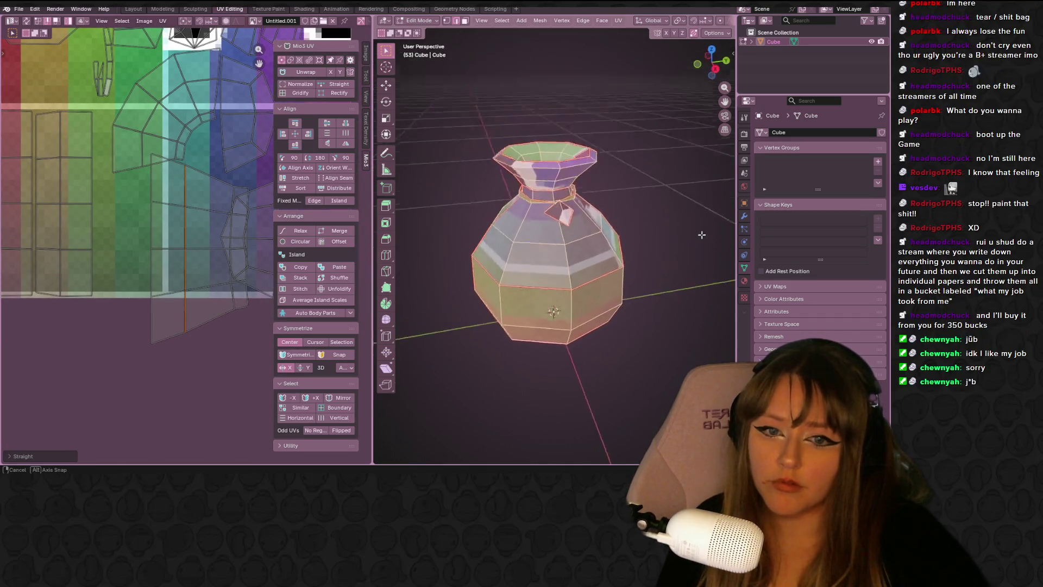
middle_drag(609, 250, 600, 255)
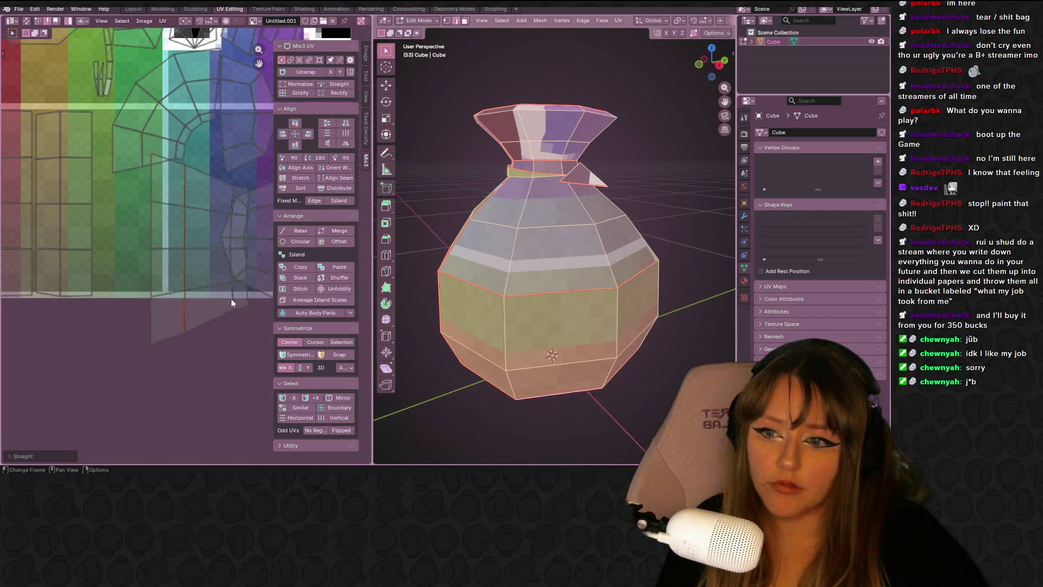
alt+click(247, 301)
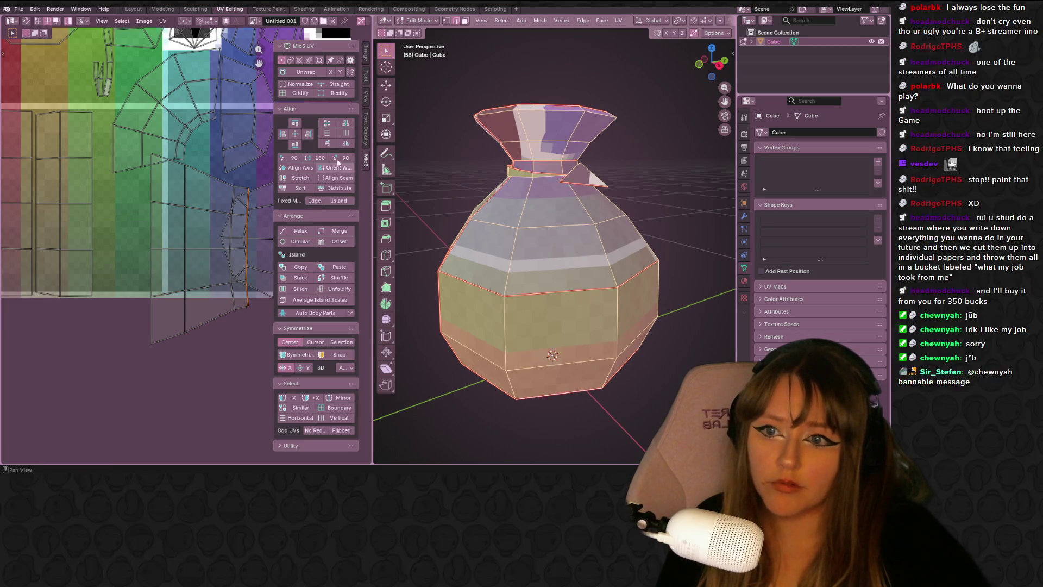
click(337, 84)
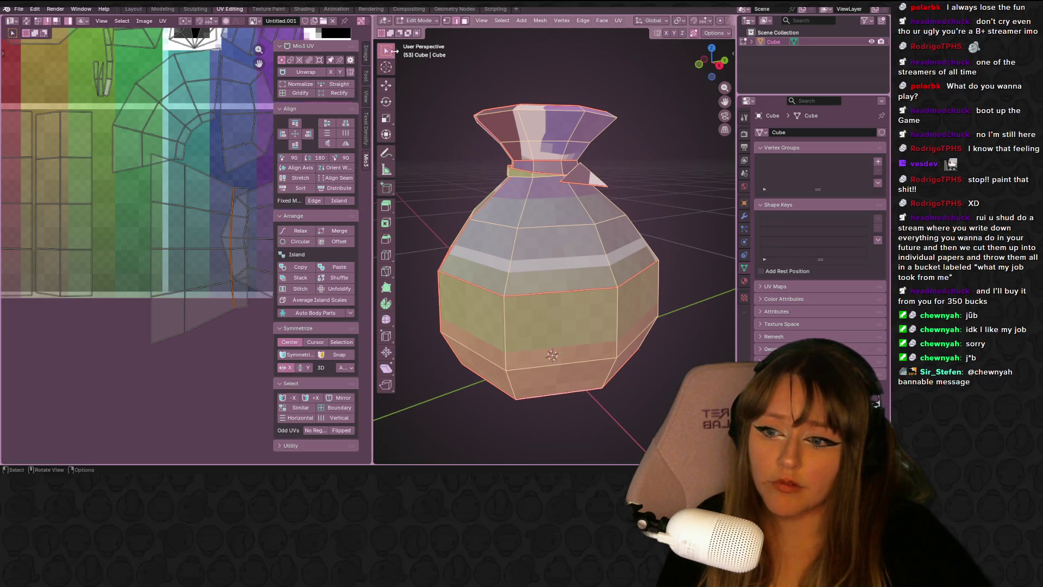
key(KP_6)
key(KP_6)
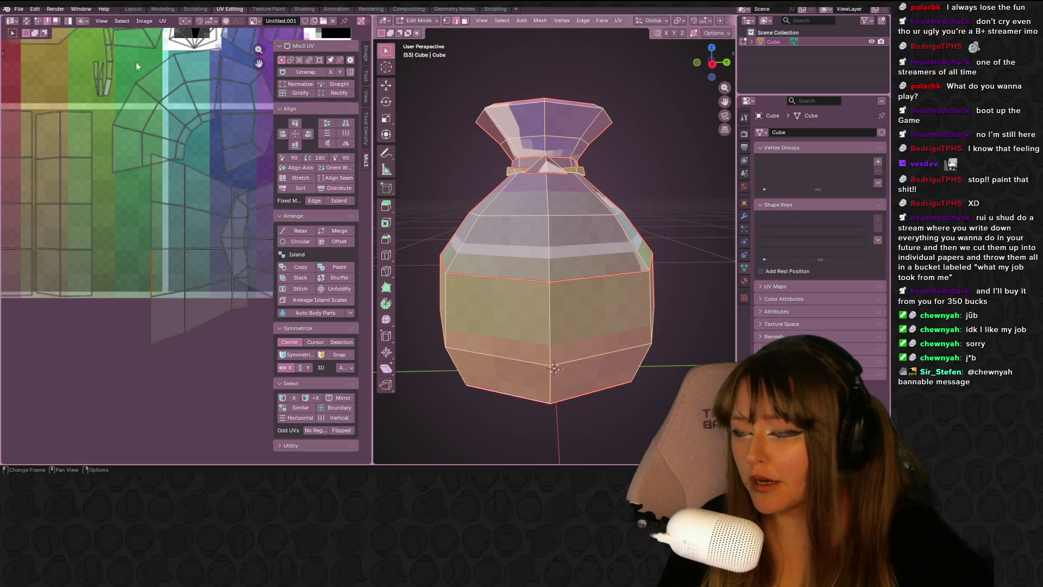
click(182, 240)
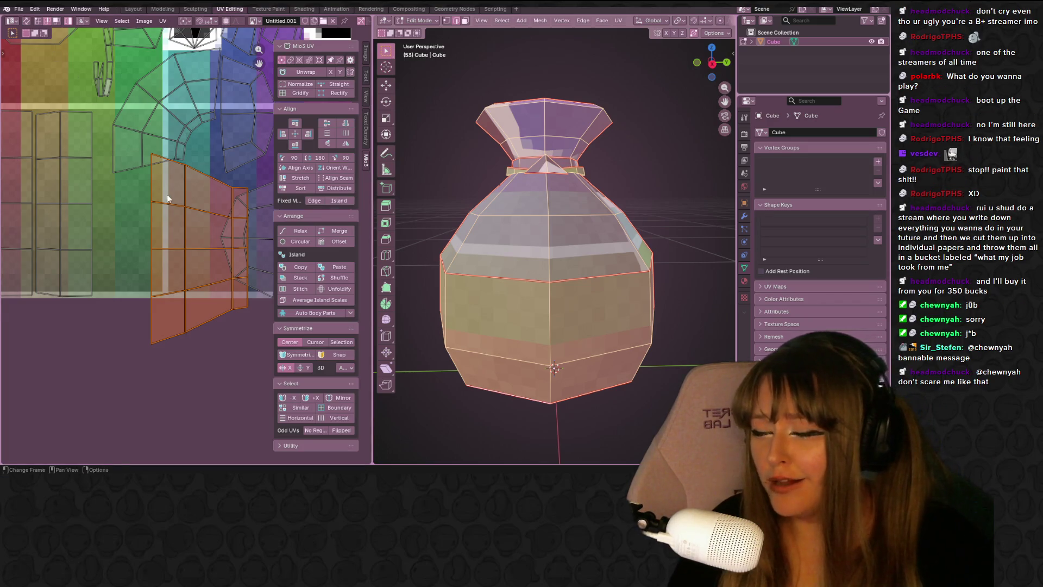
Move the curved island left, scale it to about 0.69, and drop it beside the strip columns.
middle_drag(167, 199, 148, 216)
key(g)
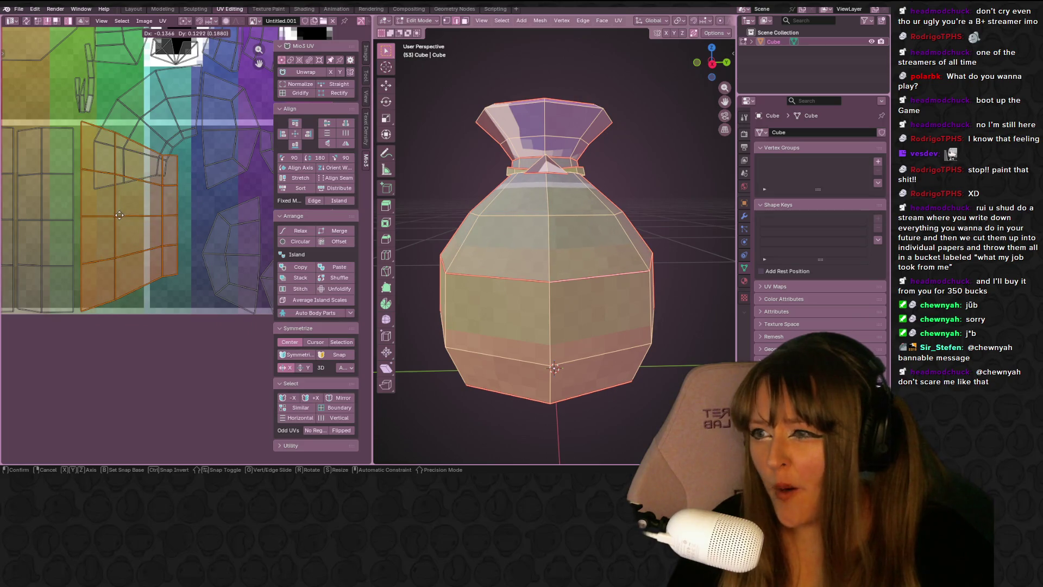
click(119, 215)
key(s)
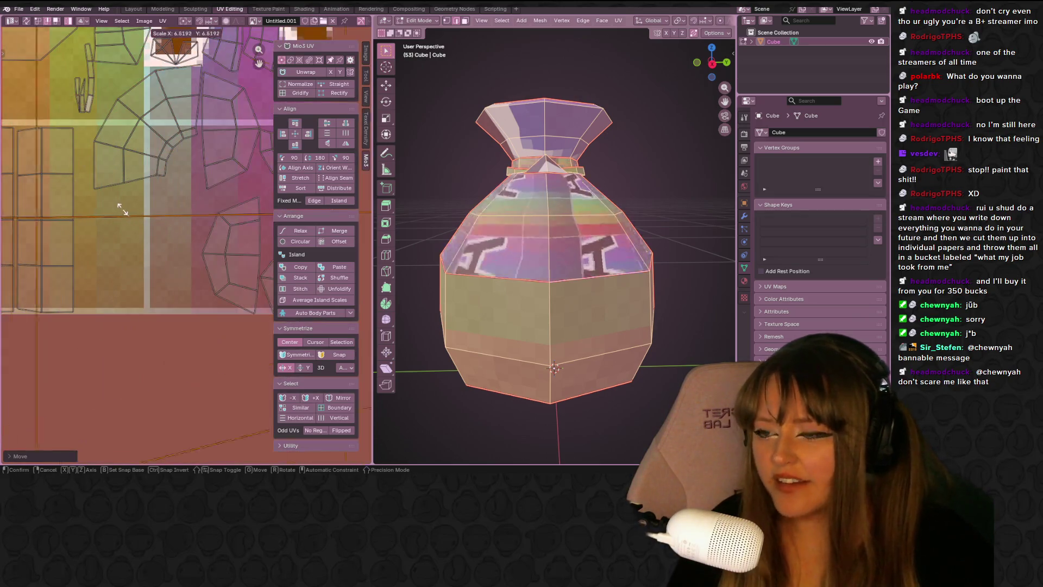
key(Escape)
key(s)
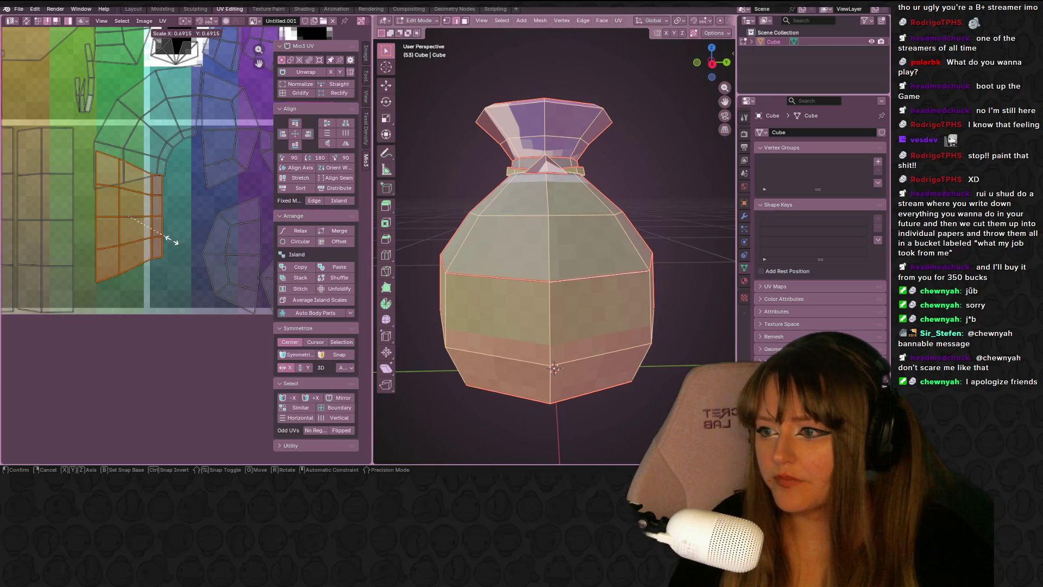
click(167, 239)
key(g)
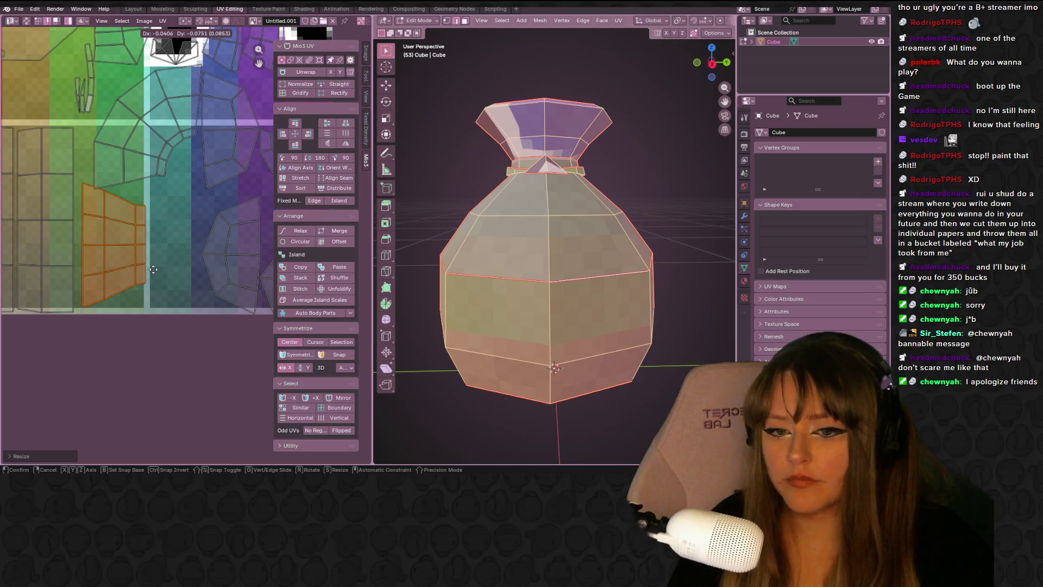
click(154, 272)
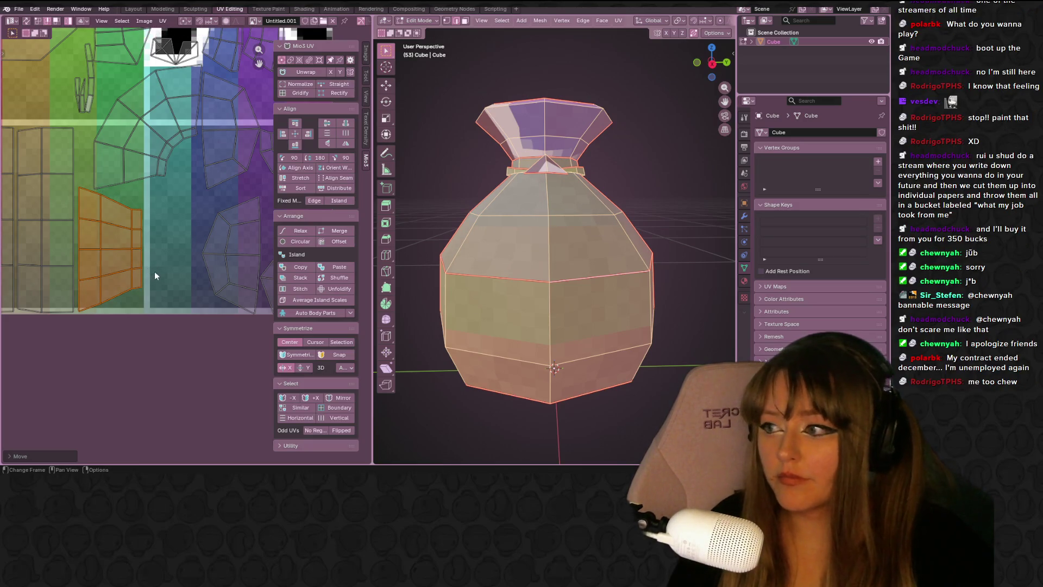
scroll(185, 247, down, 1)
scroll(543, 245, down, 2)
mouse_move(543, 244)
middle_down()
mouse_move(703, 306)
mouse_move(471, 292)
middle_up()
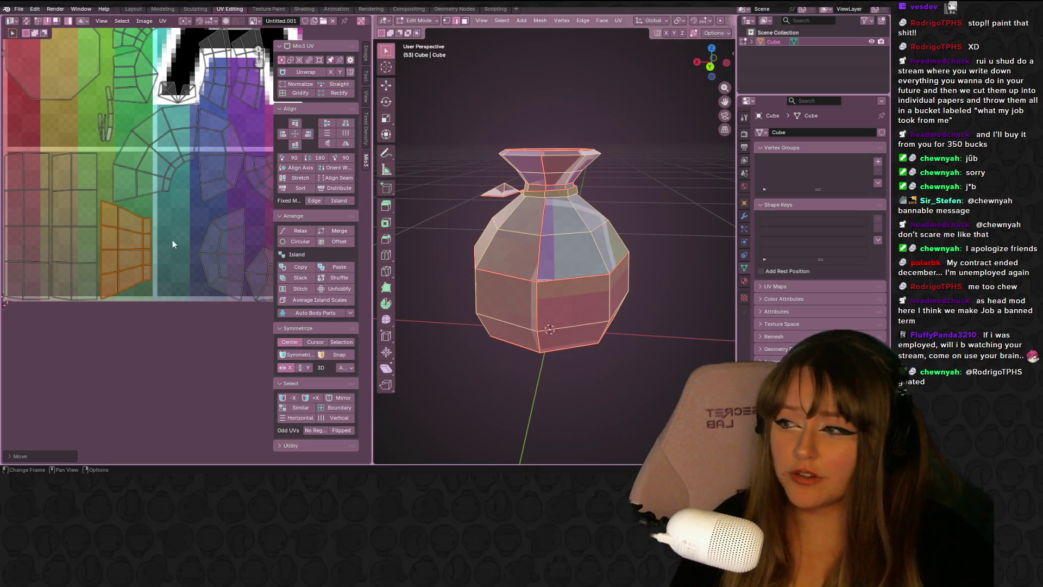
Move the pentagon-shaped UV island up and to the left.
click(216, 232)
mouse_move(216, 233)
middle_down()
mouse_move(130, 241)
mouse_move(162, 233)
middle_up()
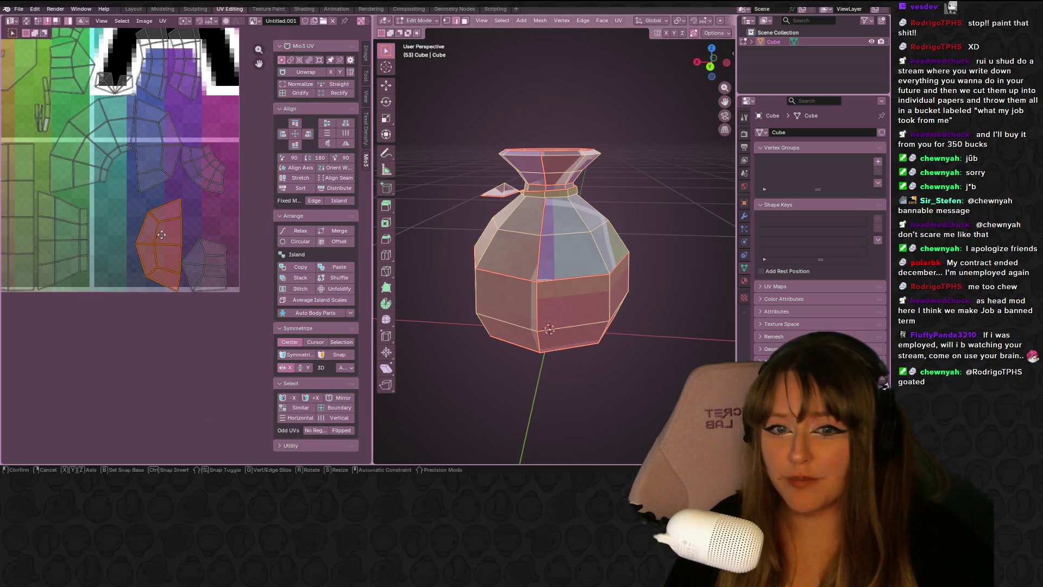
drag(162, 233, 139, 219)
middle_drag(668, 304, 674, 239)
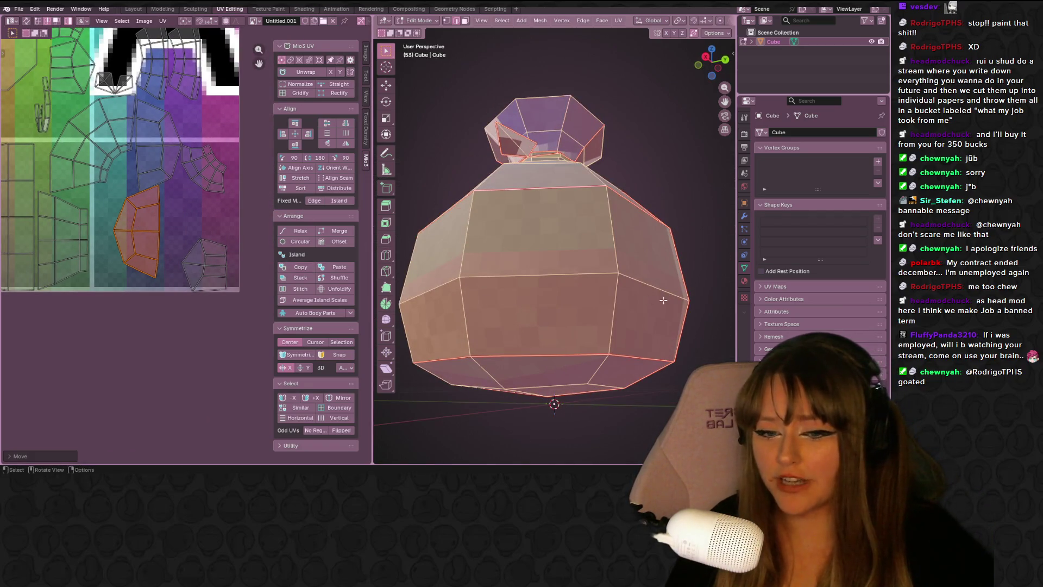
scroll(663, 300, down, 3)
middle_drag(664, 300, 641, 255)
key(g)
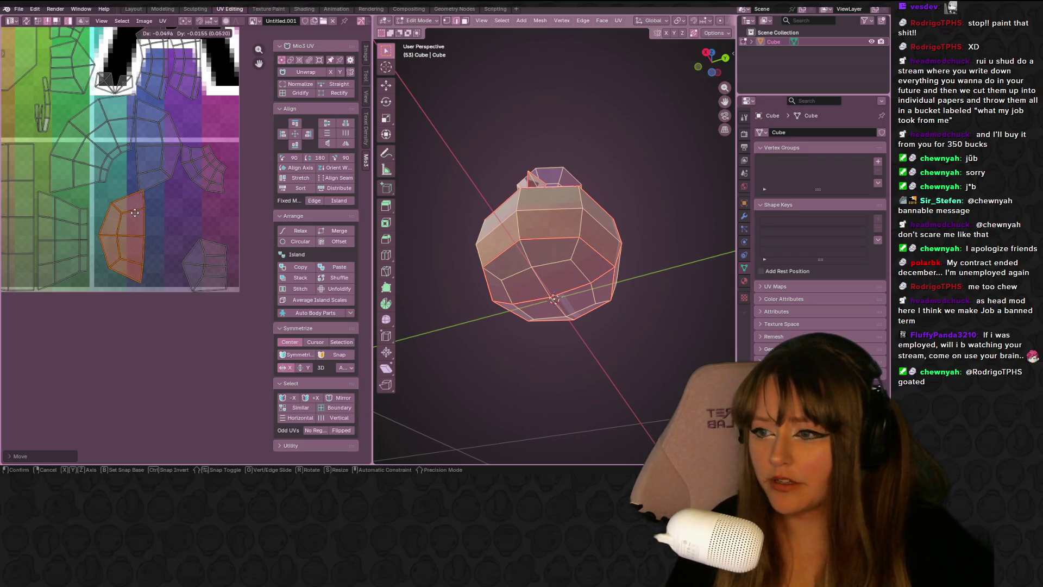
click(135, 213)
Reposition the lower-right UV island over several small moves.
click(200, 276)
key(g)
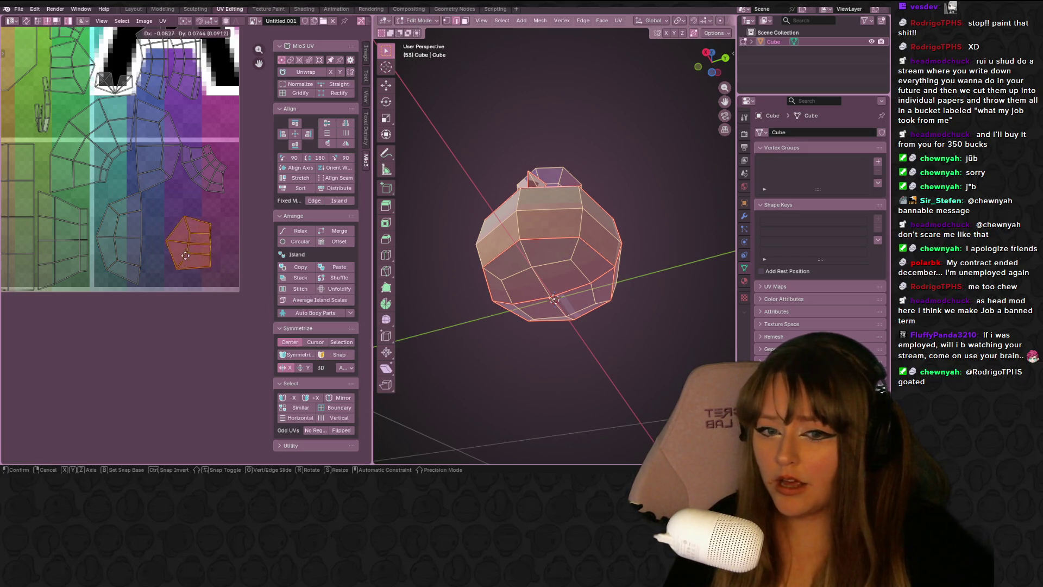
click(193, 251)
middle_drag(516, 305, 527, 217)
key(g)
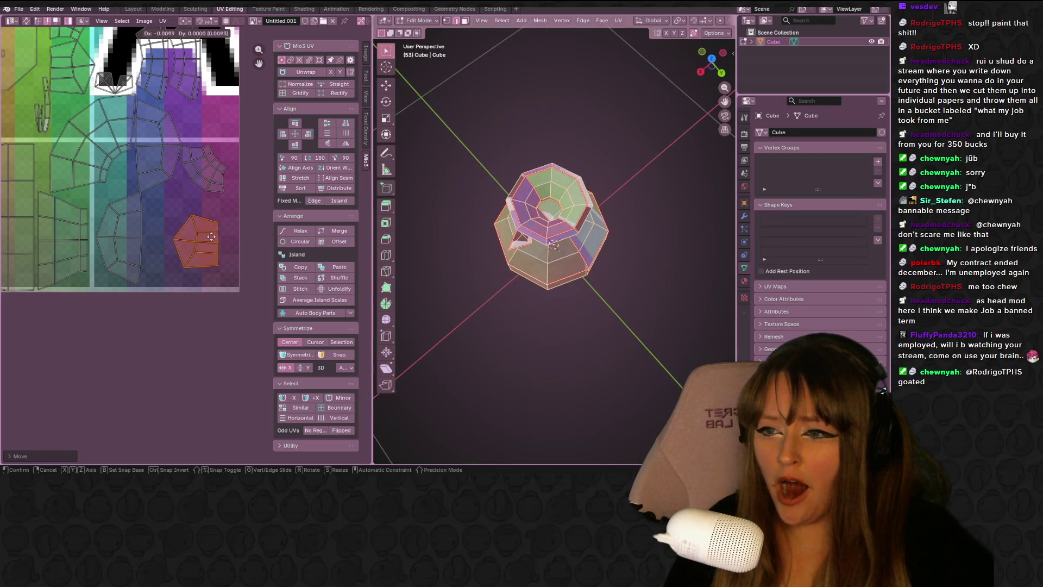
click(206, 238)
middle_drag(543, 256, 543, 206)
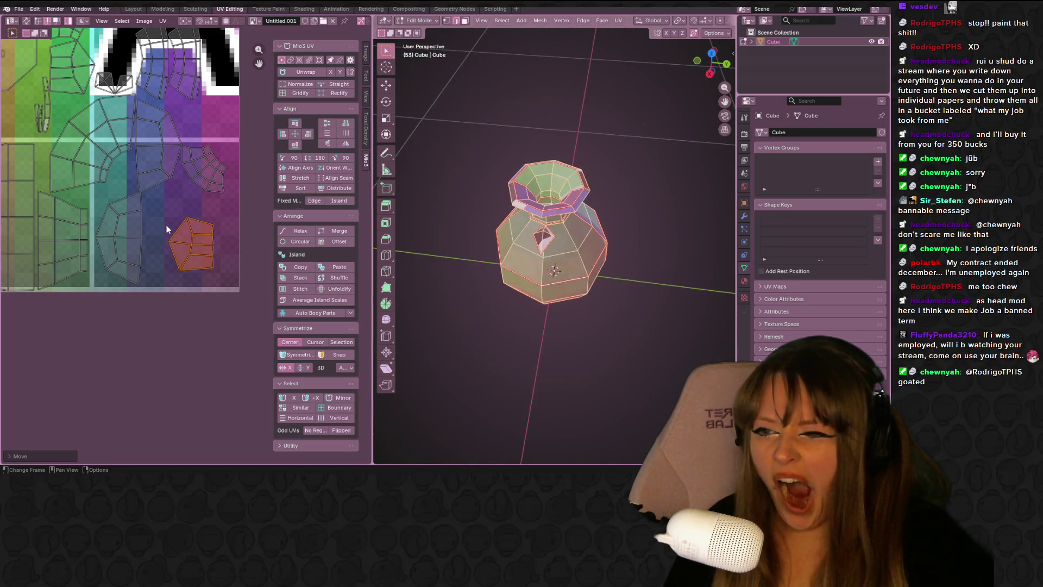
key(g)
click(238, 239)
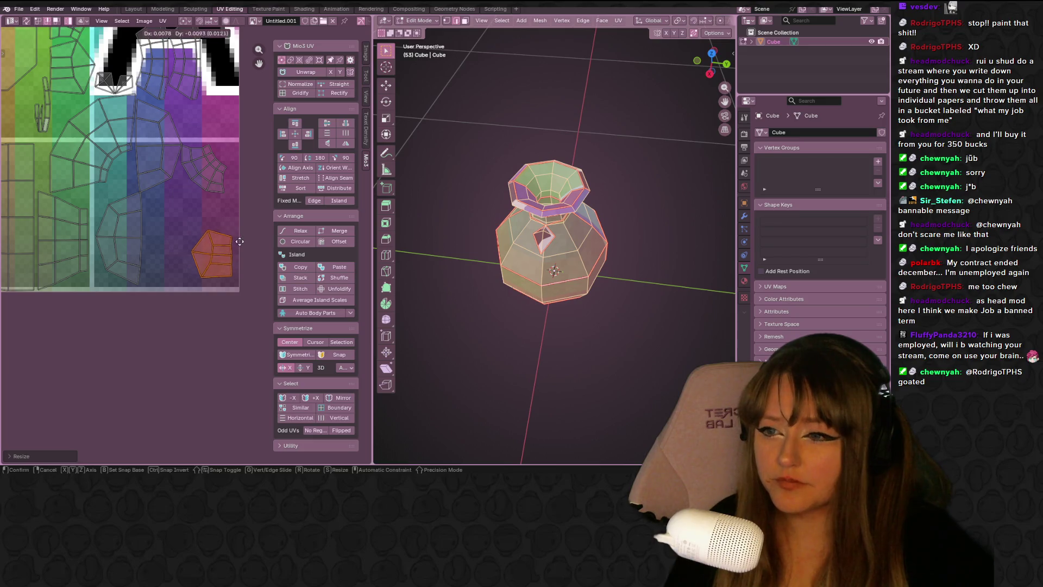
Select the fan-shaped UV island and view the bag straight from above.
click(210, 185)
mouse_move(624, 228)
middle_down()
mouse_move(638, 232)
mouse_move(652, 283)
middle_up()
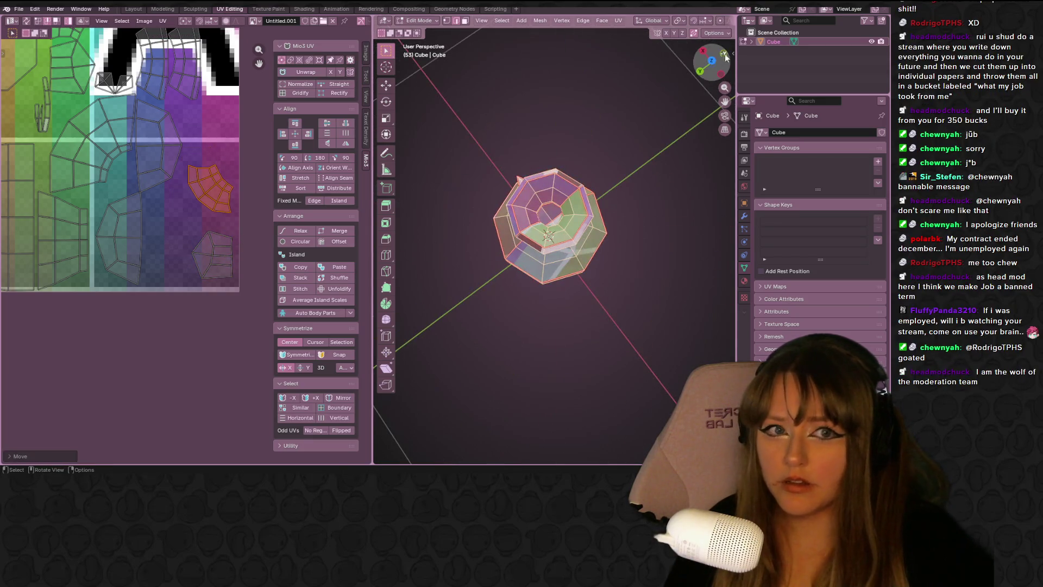
click(712, 60)
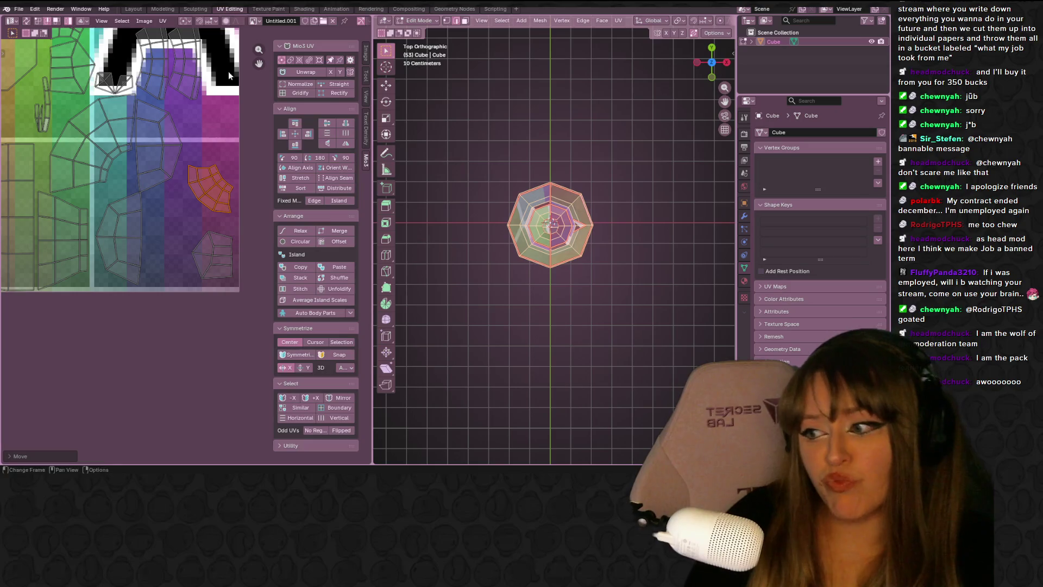
scroll(211, 149, up, 1)
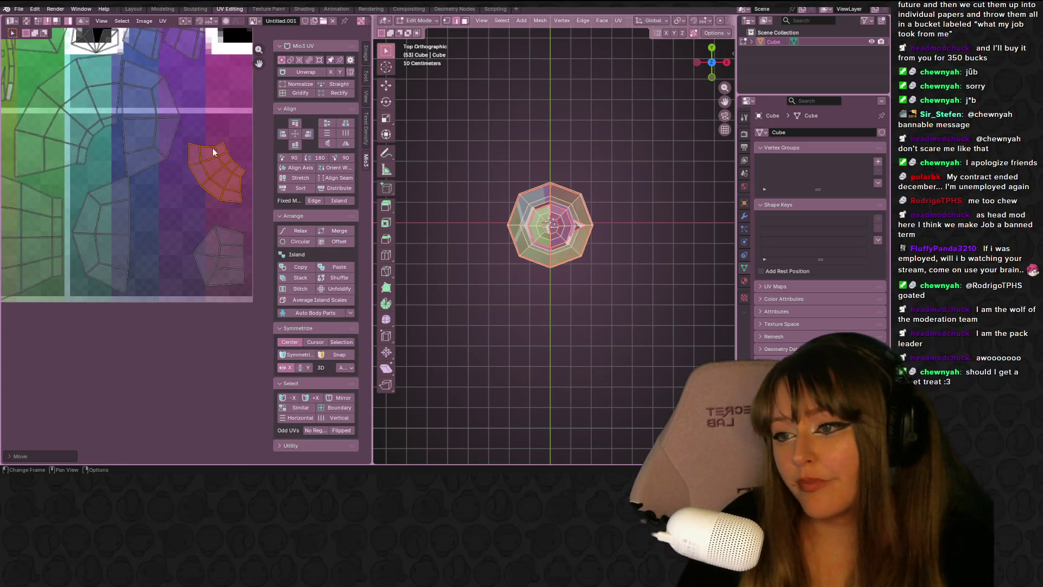
middle_drag(212, 150, 175, 181)
scroll(174, 180, up, 1)
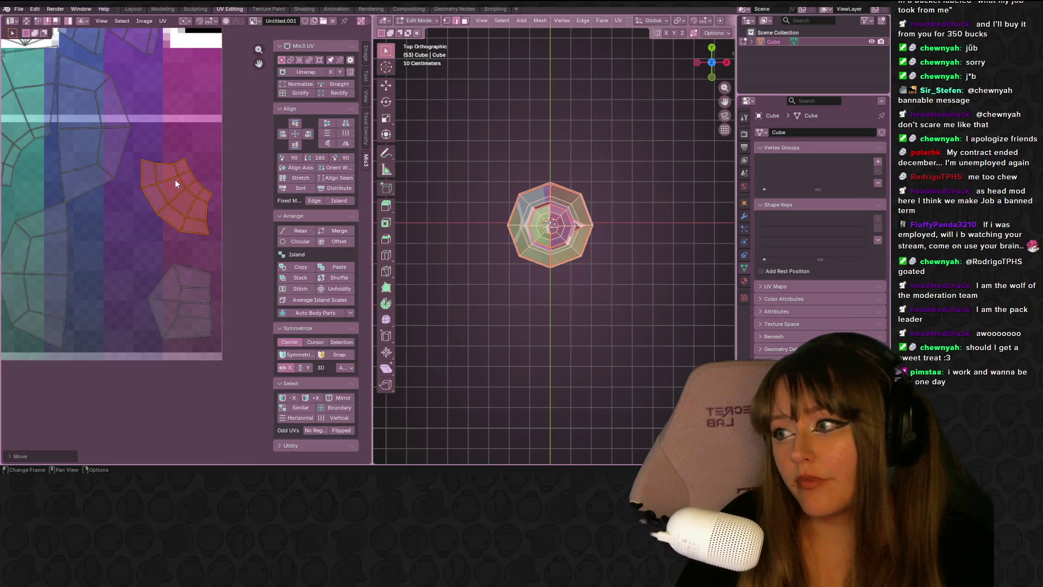
scroll(175, 177, up, 1)
Rotate the fan-shaped island to a new orientation.
middle_drag(522, 229, 565, 196)
scroll(184, 177, up, 1)
scroll(494, 206, up, 3)
middle_drag(495, 206, 494, 196)
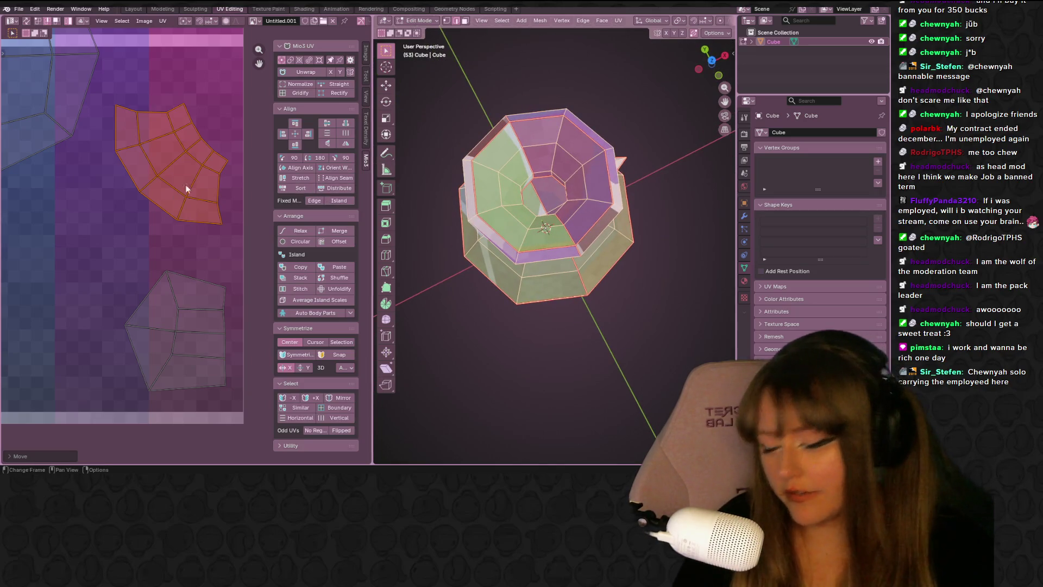
middle_drag(224, 149, 224, 198)
key(r)
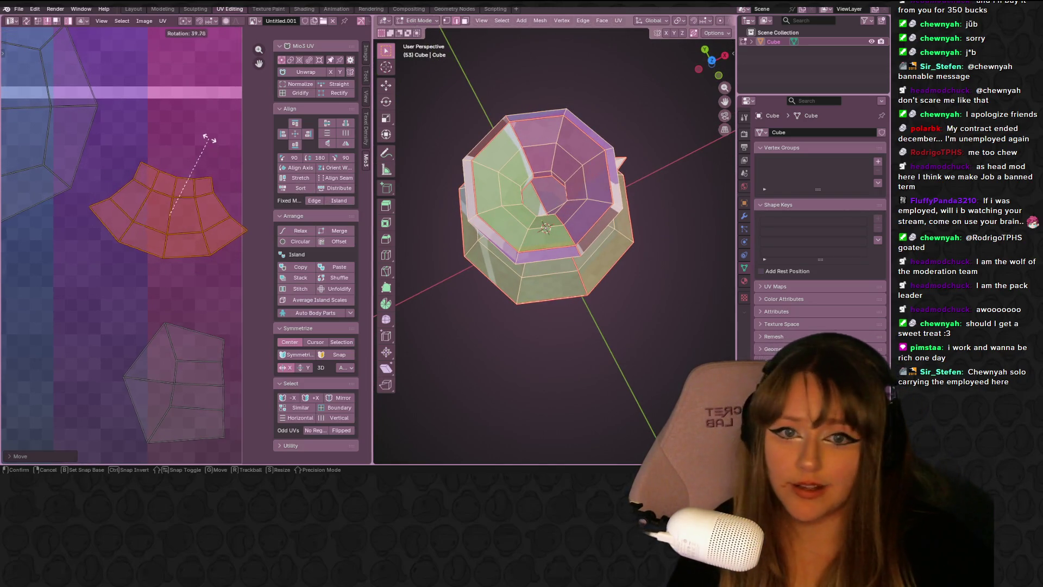
click(200, 94)
Move the lower island to a new spot and shift the fan-shaped island higher.
scroll(214, 264, down, 4)
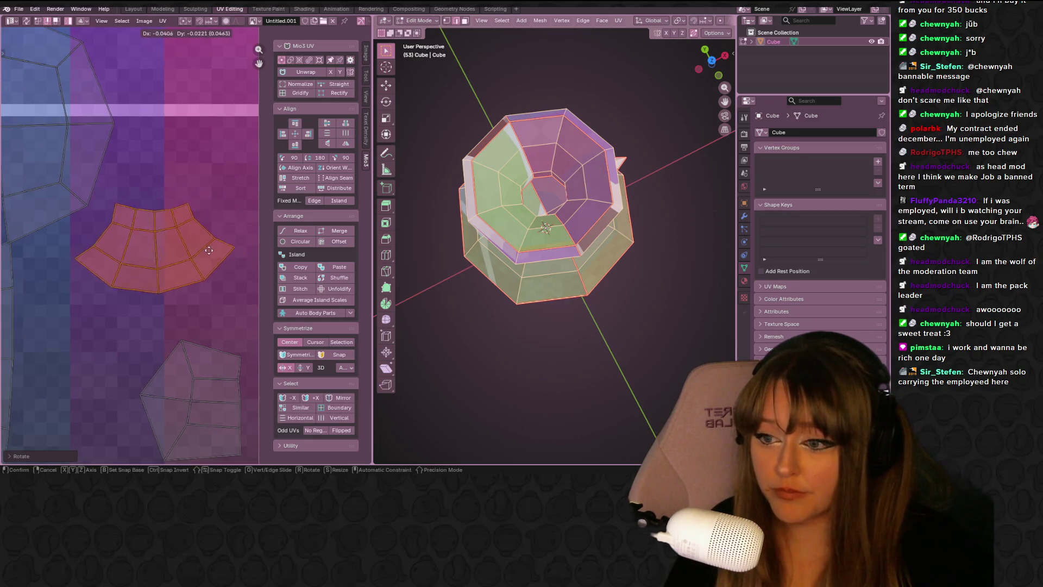
middle_drag(197, 216, 216, 206)
click(172, 201)
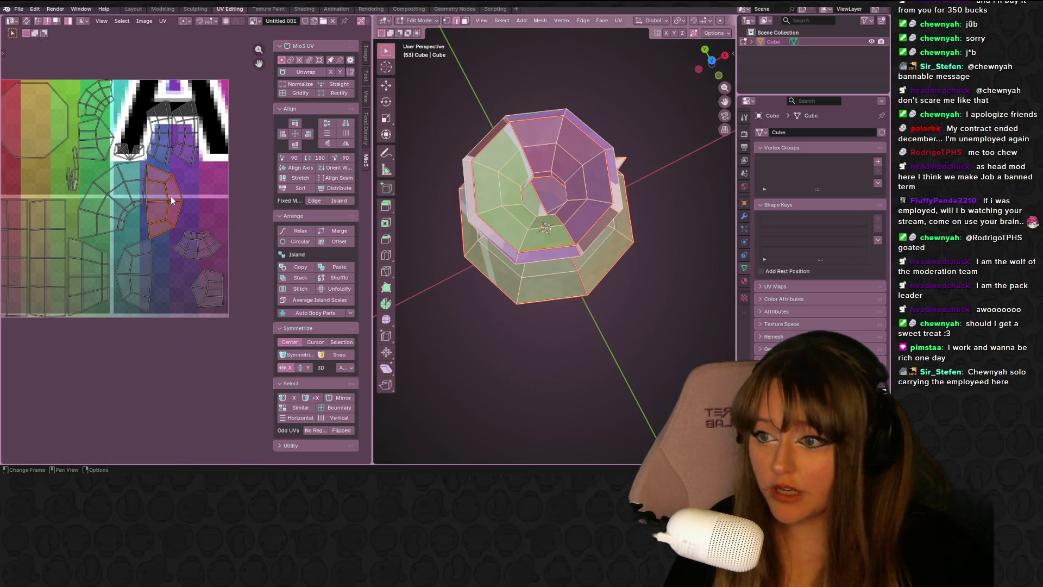
click(139, 275)
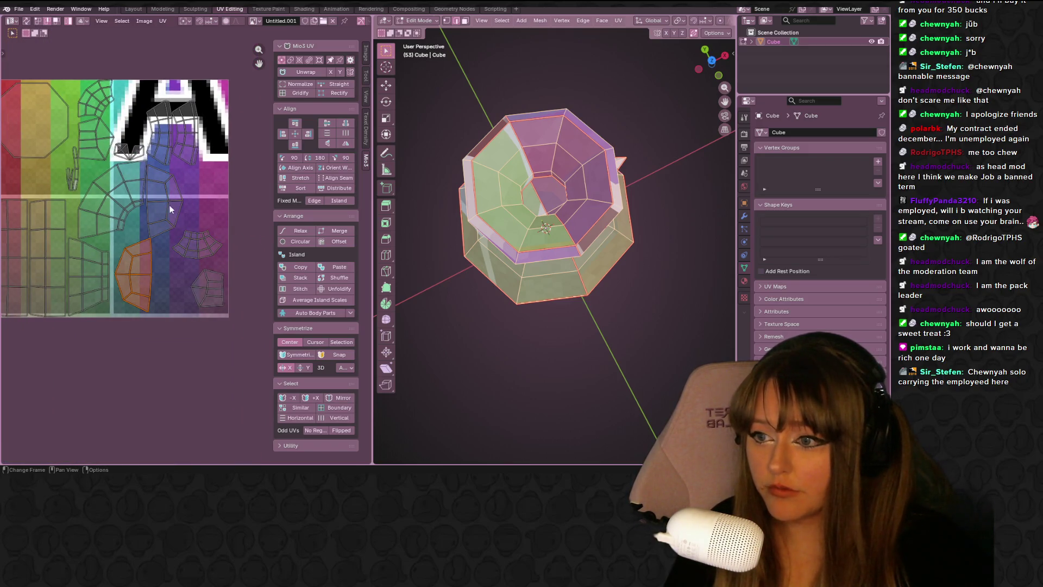
key(g)
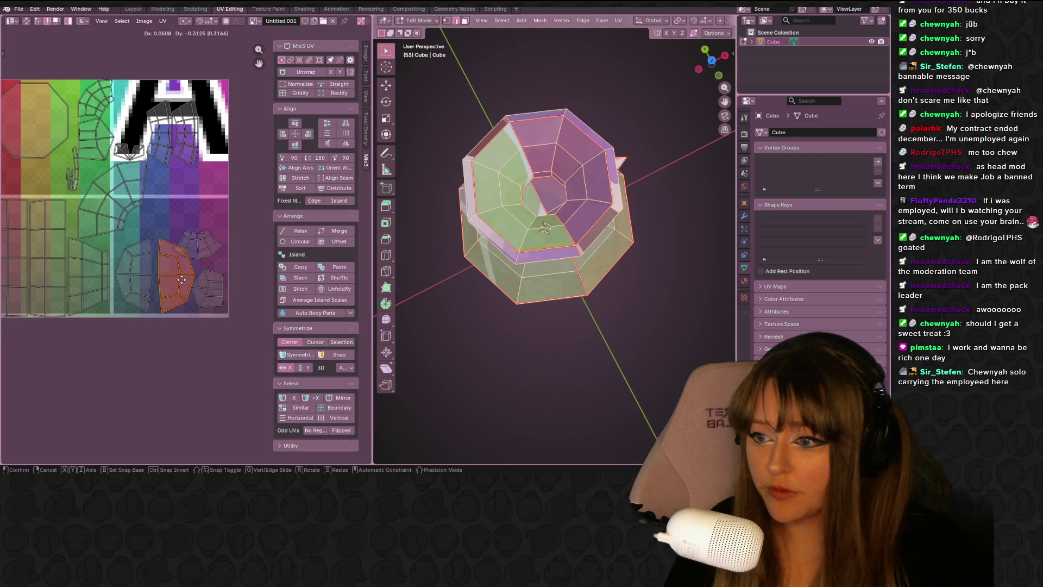
click(178, 278)
scroll(181, 285, up, 2)
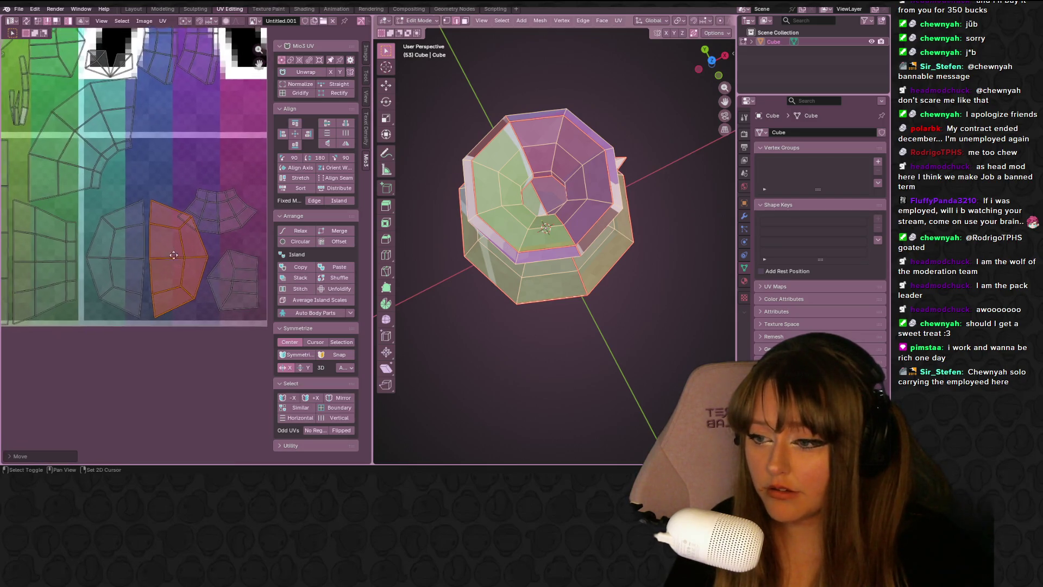
drag(205, 229, 208, 203)
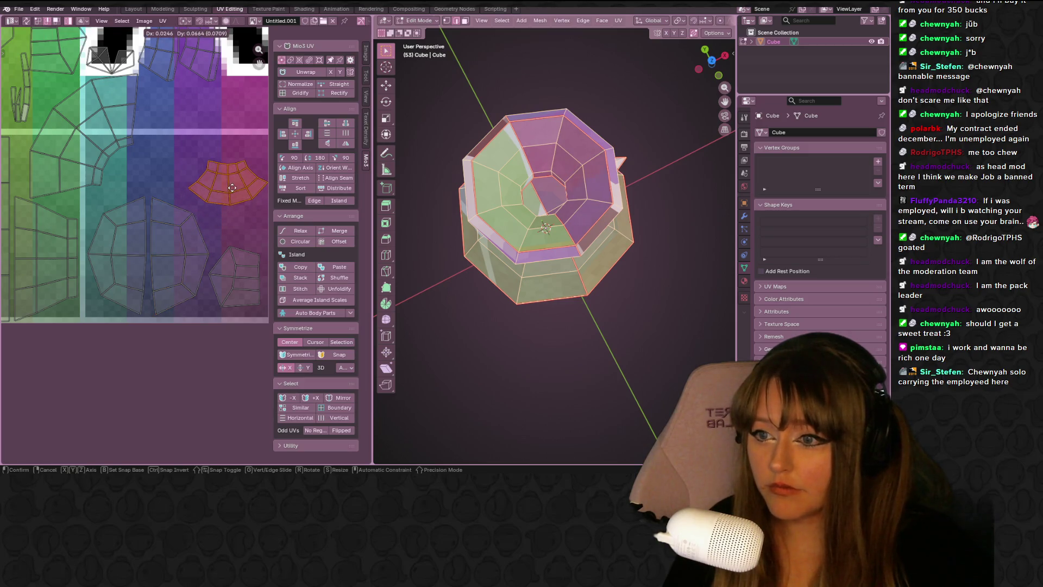
Rotate the fan-shaped island again and place it in a new position.
click(236, 276)
click(231, 187)
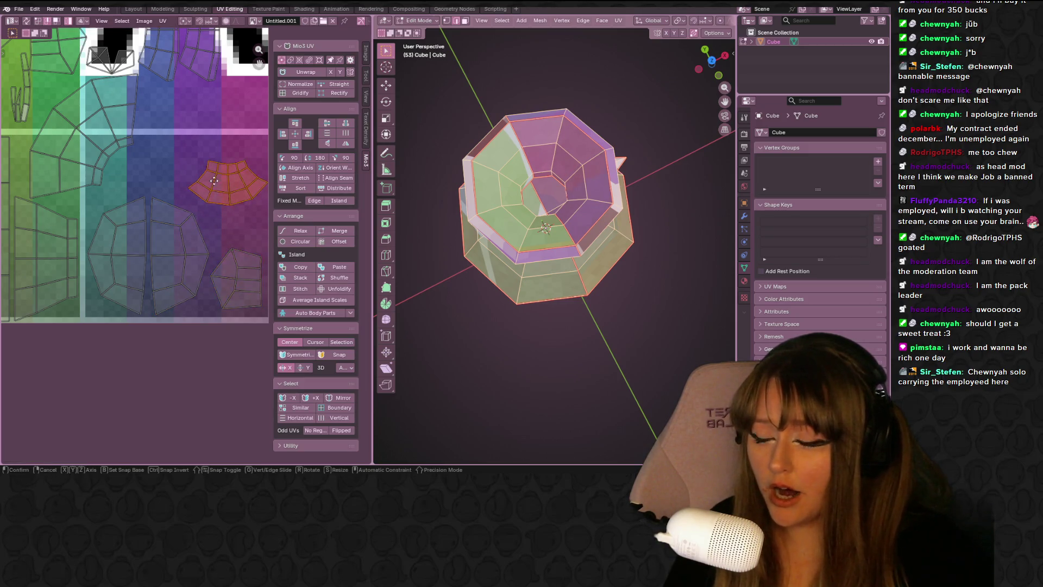
key(r)
click(233, 197)
key(g)
click(237, 177)
Rotate the top-left UV island and move it beside the matching fan island.
middle_drag(237, 177, 215, 226)
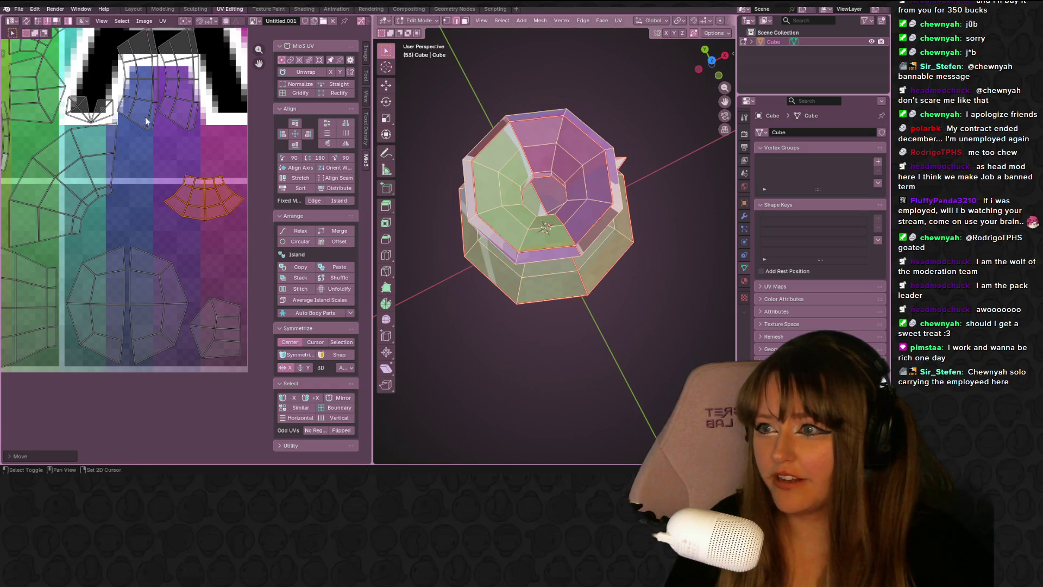
scroll(145, 120, down, 1)
click(83, 61)
key(g)
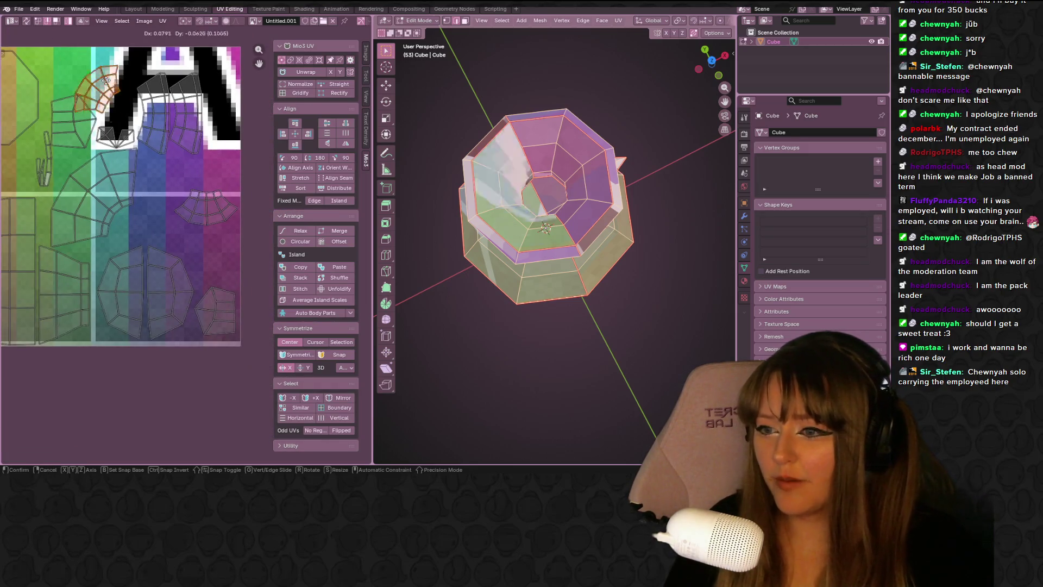
key(Escape)
key(r)
click(243, 277)
scroll(237, 266, up, 1)
scroll(218, 230, up, 2)
middle_drag(212, 226, 149, 229)
key(g)
click(152, 222)
middle_drag(101, 133, 201, 276)
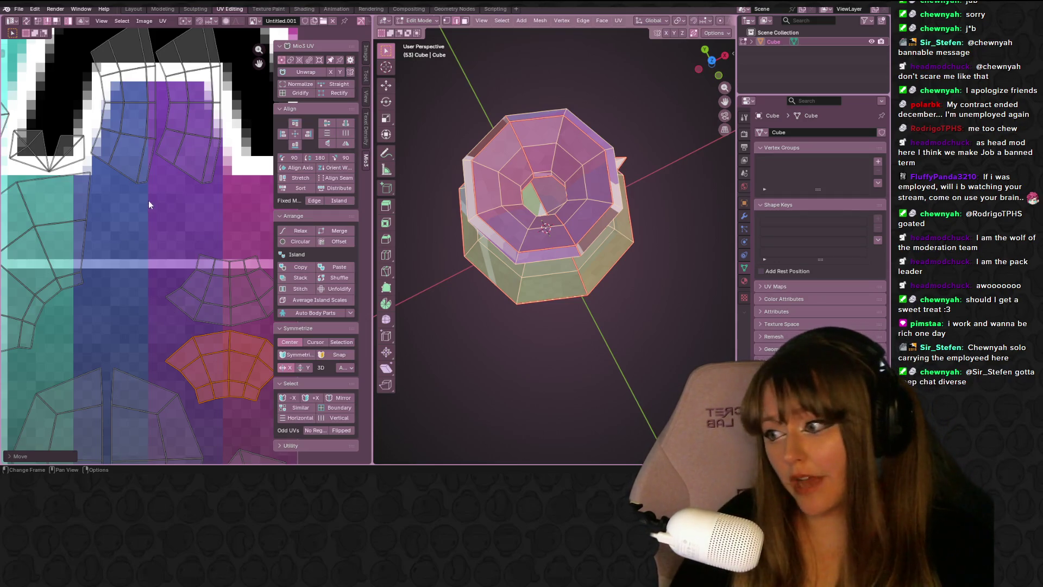
Move the two upper neck islands up and right, then place the left and right islands individually.
scroll(168, 138, down, 1)
middle_drag(197, 140, 174, 168)
click(174, 168)
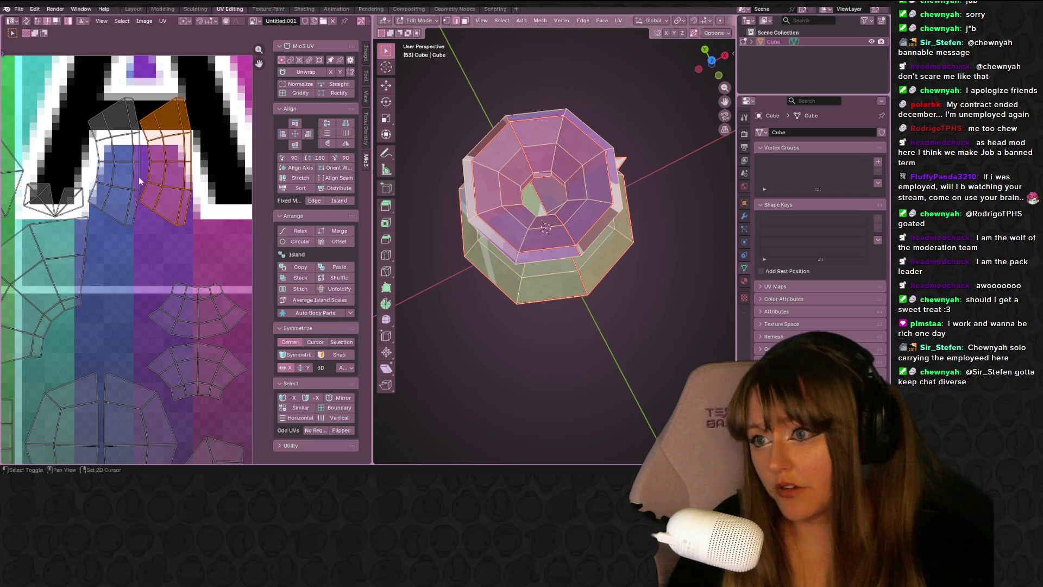
shift+click(136, 178)
key(g)
click(206, 136)
click(163, 136)
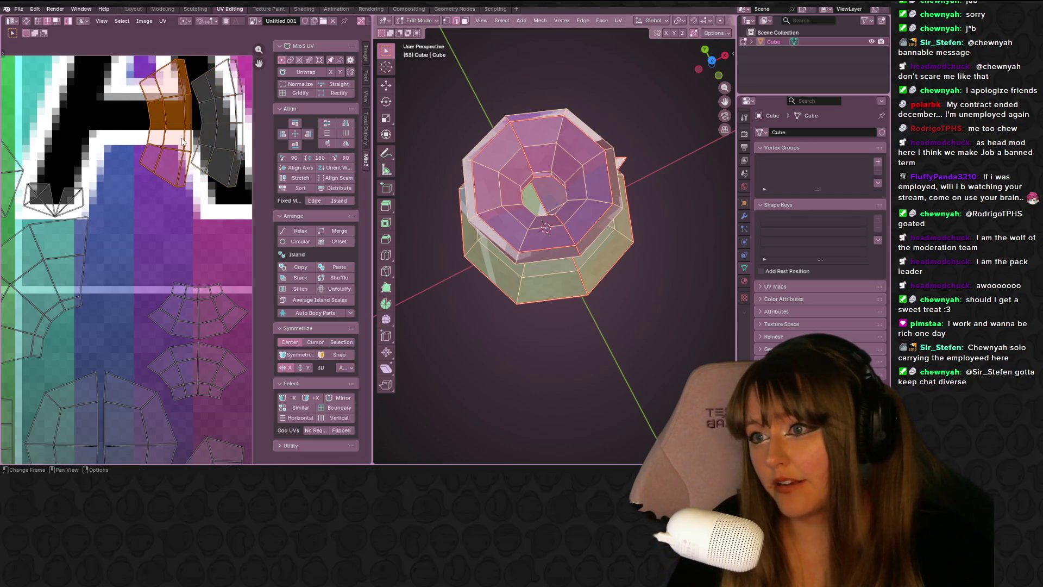
key(g)
click(168, 142)
click(206, 143)
key(g)
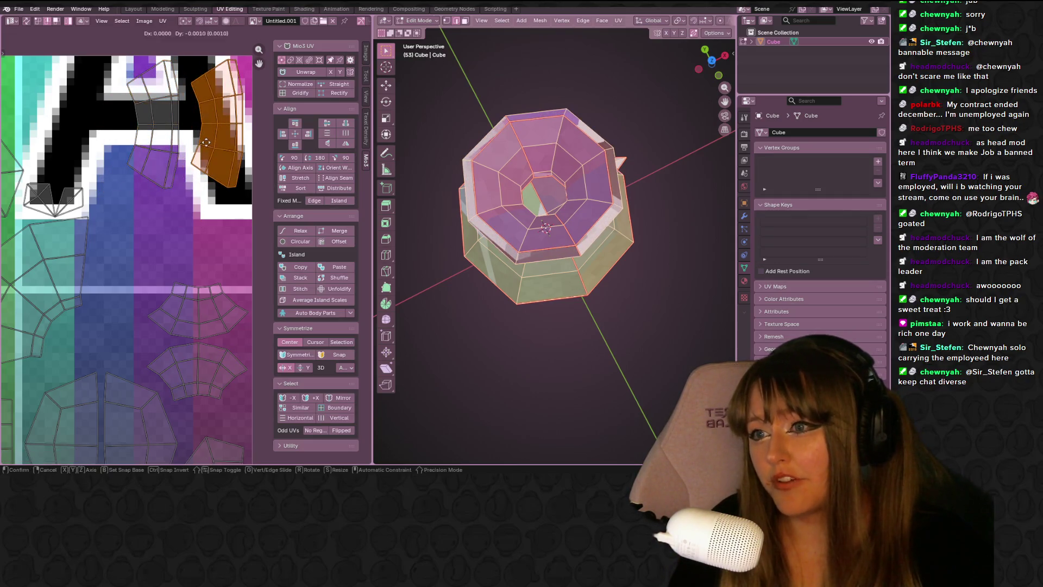
click(208, 143)
Reposition the right and left upper islands again to tuck them into free space.
middle_drag(614, 179, 611, 86)
key(g)
click(229, 122)
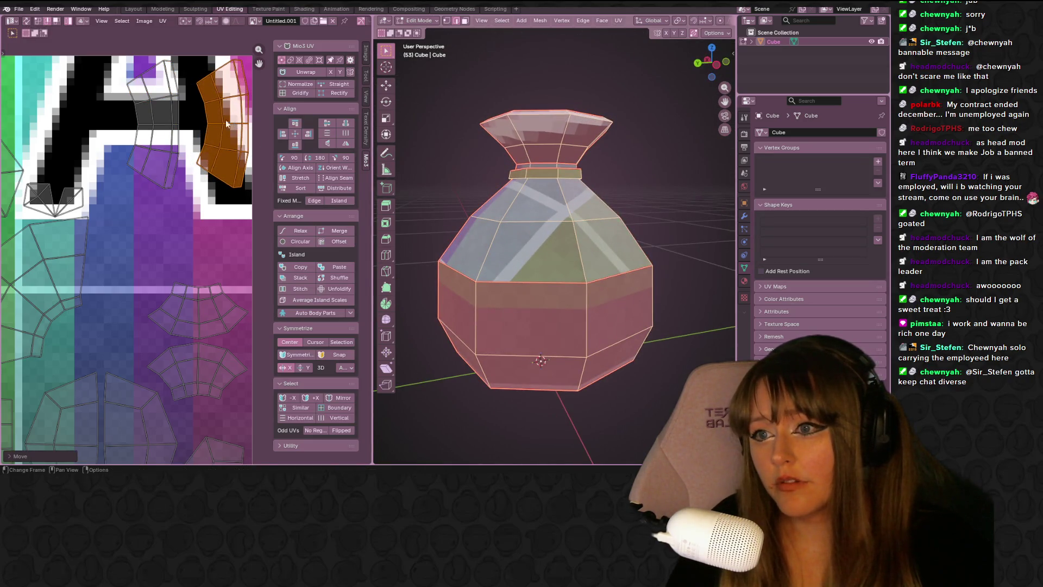
click(174, 128)
key(g)
click(182, 126)
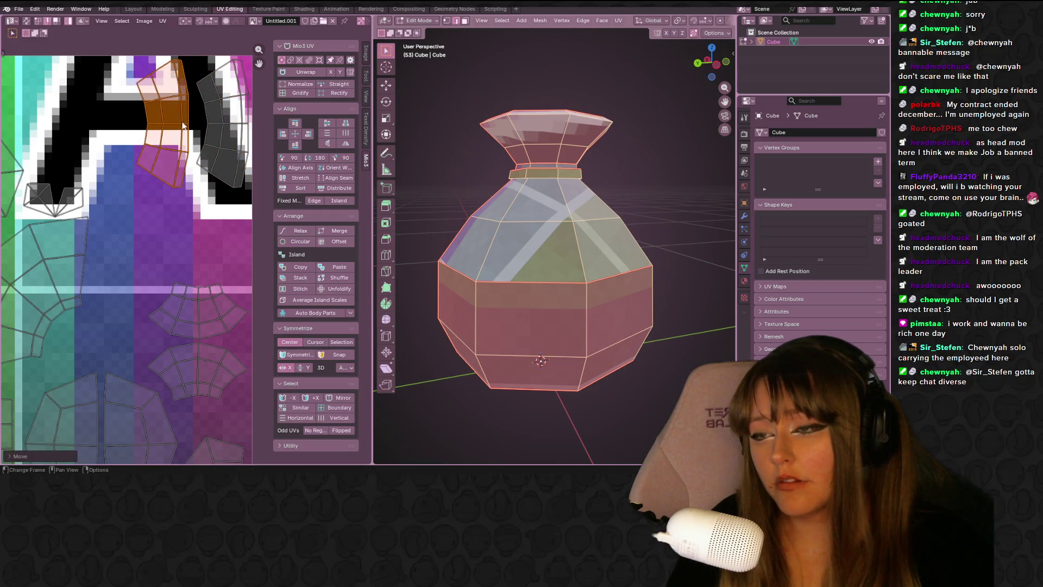
Move a small lower island further right and scale it down to fit.
scroll(221, 145, down, 3)
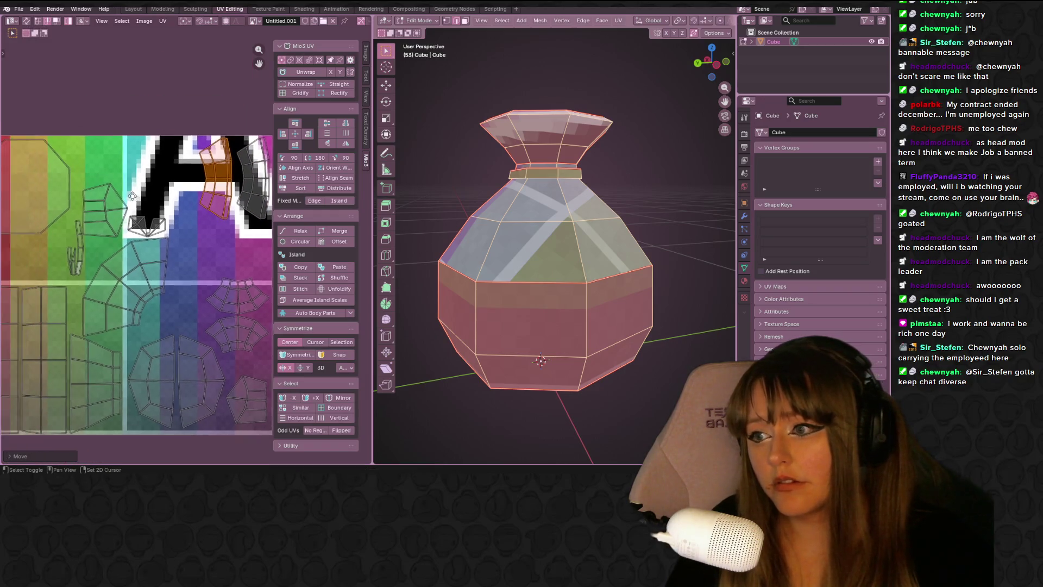
click(105, 220)
key(g)
click(220, 259)
key(s)
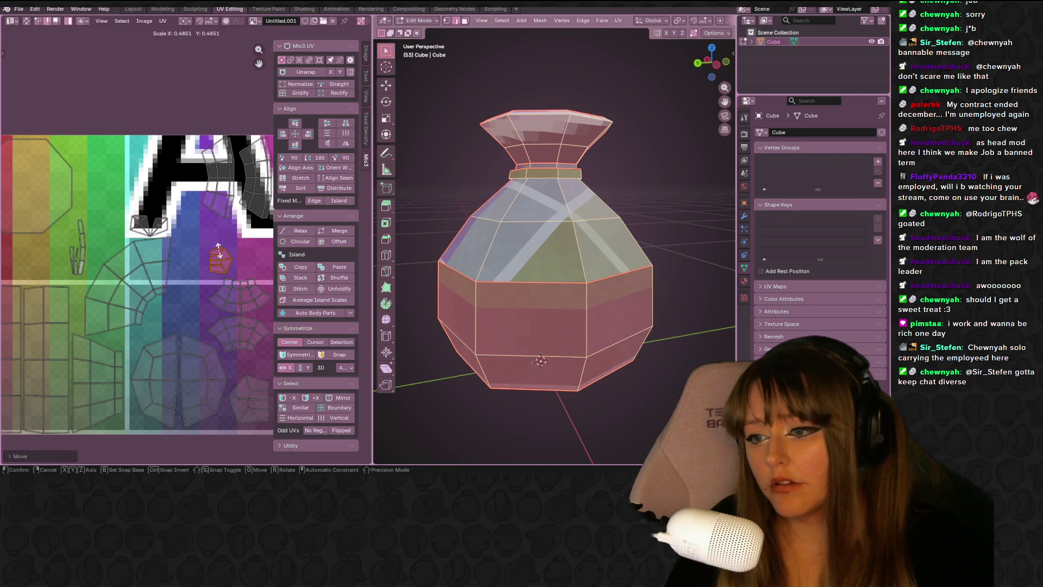
middle_drag(236, 262, 187, 197)
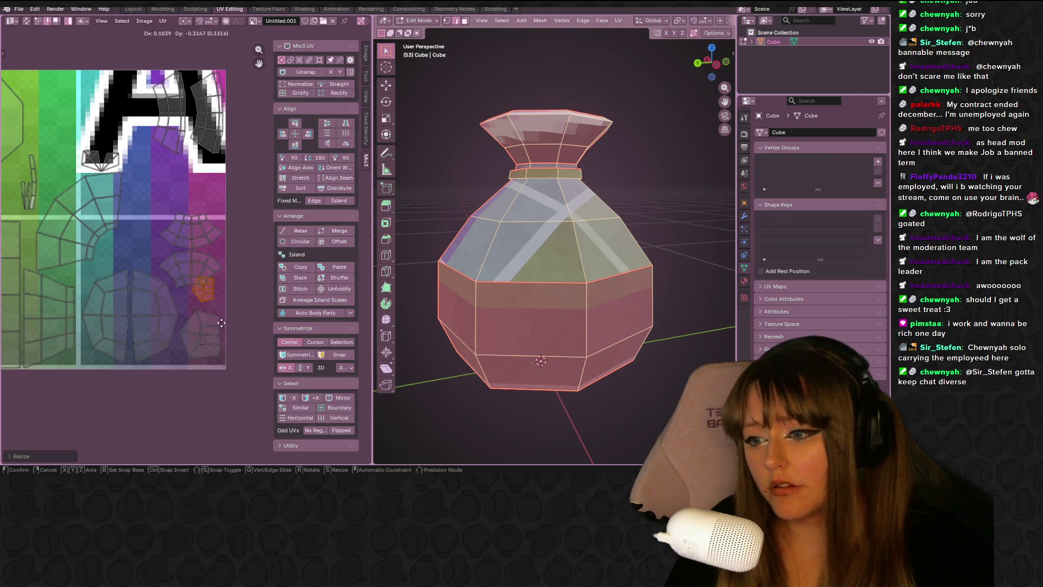
click(205, 340)
Move and resize the other lower island, then drop it in its final spot.
click(202, 339)
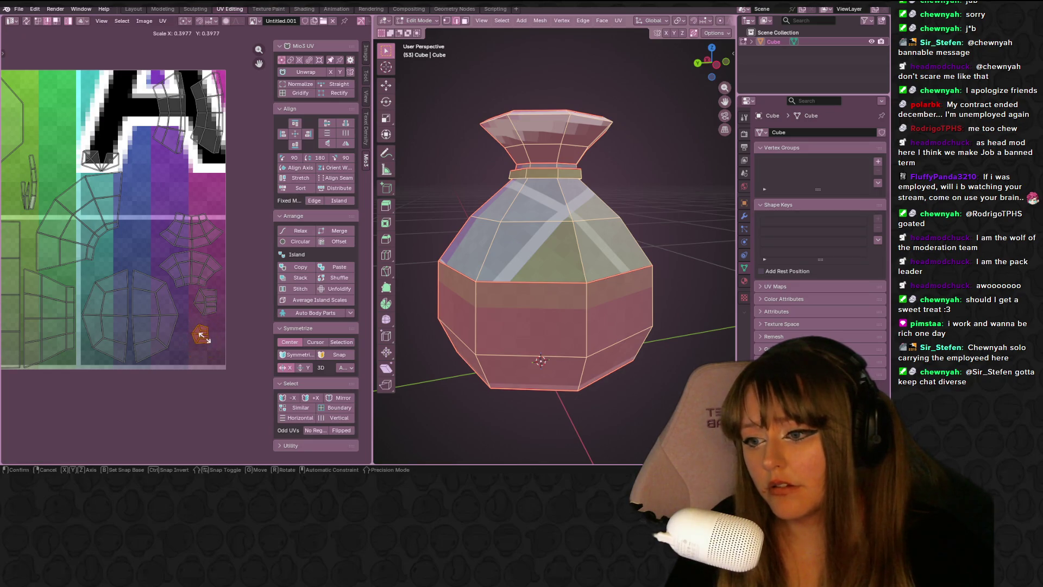
key(g)
click(204, 342)
key(s)
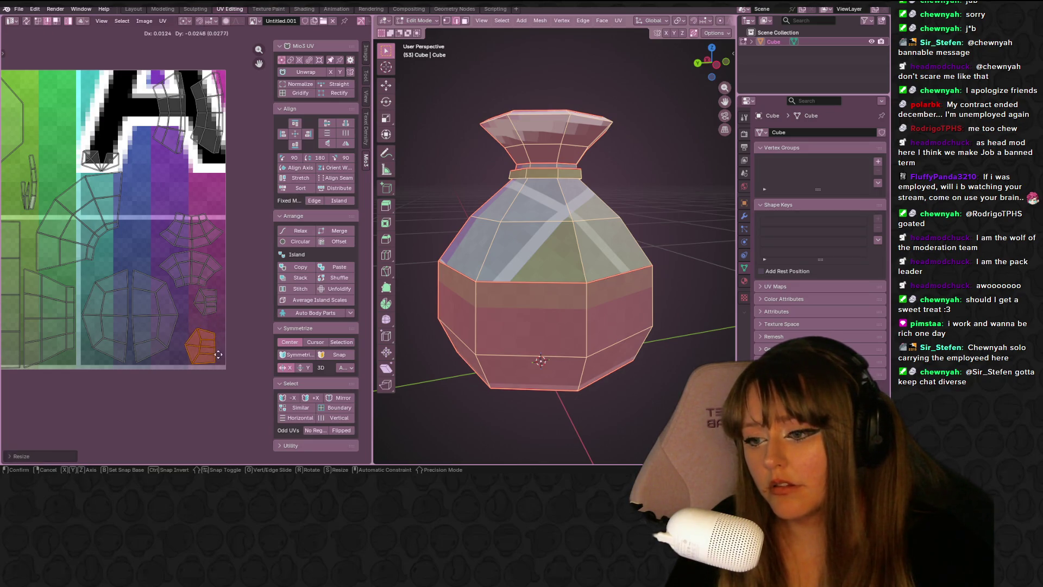
click(204, 276)
key(s)
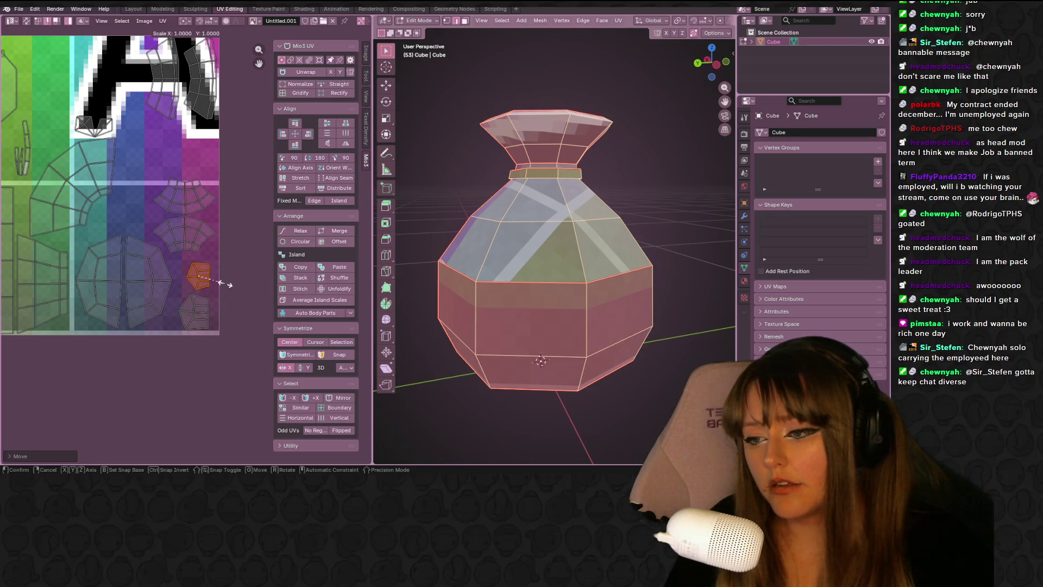
click(221, 319)
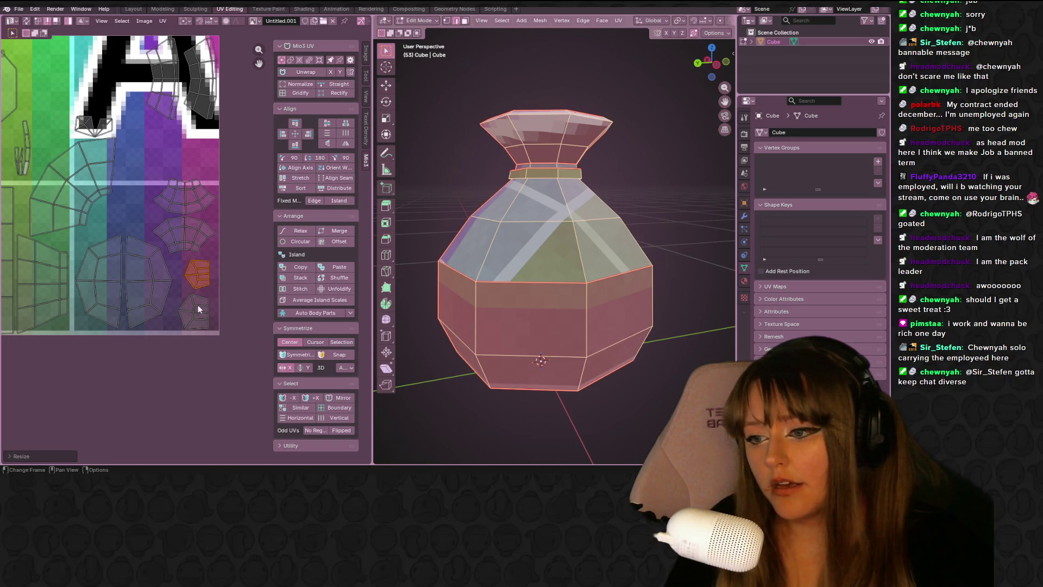
Pan to the left part of the UV layout and select the triangle island.
middle_drag(129, 202, 229, 216)
mouse_move(127, 160)
middle_down()
mouse_move(138, 182)
mouse_move(103, 213)
middle_up()
key(g)
click(136, 119)
click(148, 205)
Move and rotate the triangle island into its new position.
key(g)
click(162, 132)
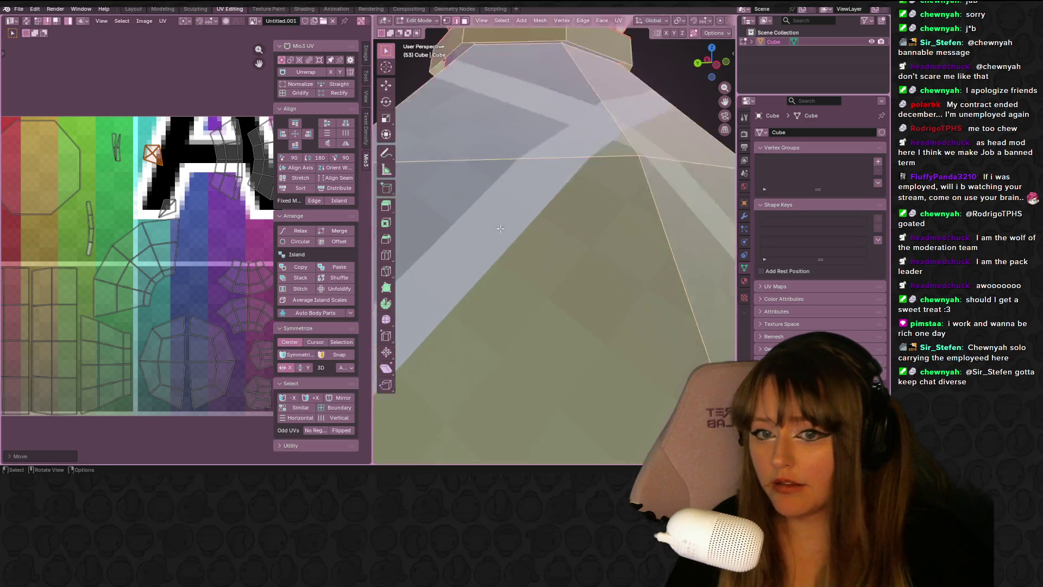
scroll(663, 213, up, 8)
scroll(664, 213, down, 4)
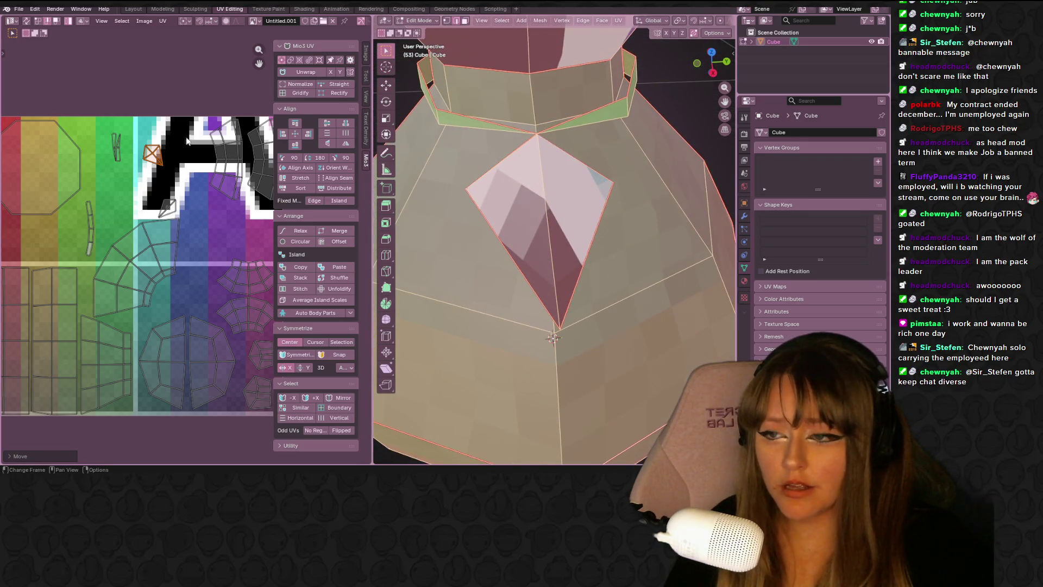
scroll(137, 130, up, 3)
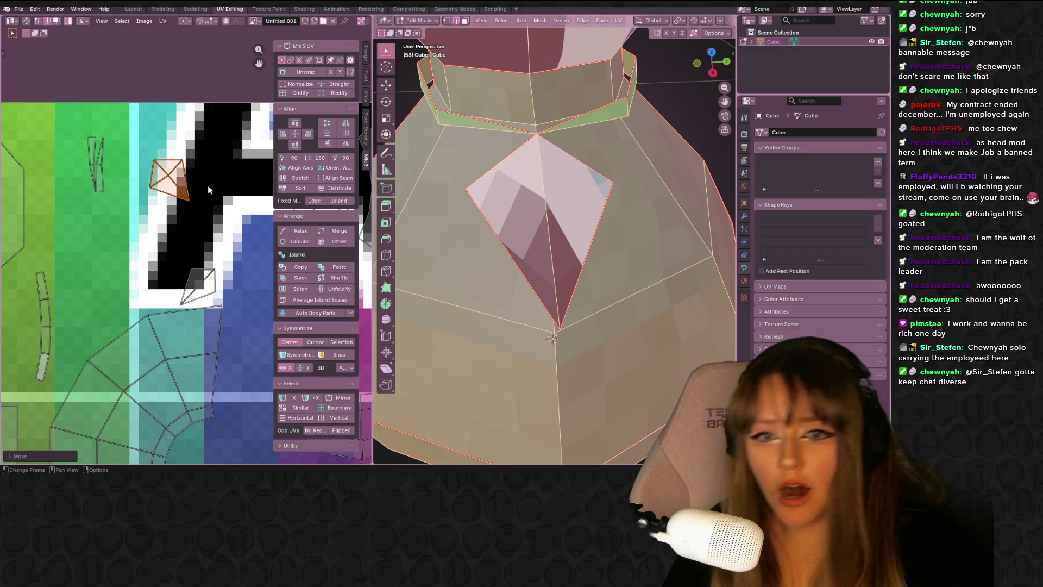
key(r)
click(190, 204)
key(g)
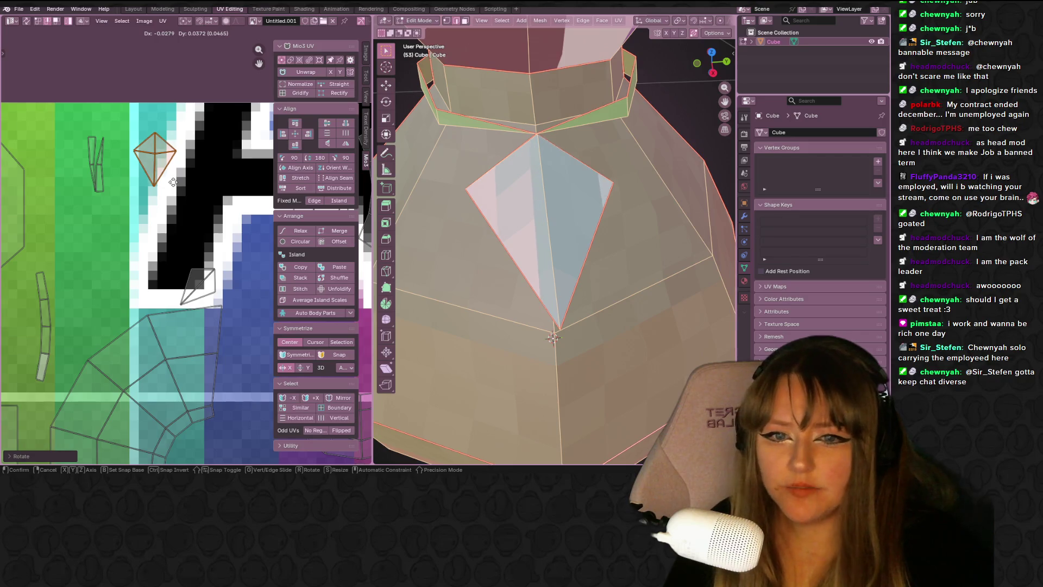
click(170, 184)
Rotate the diamond island and shift it right onto the white-and-black border.
middle_drag(170, 185, 144, 208)
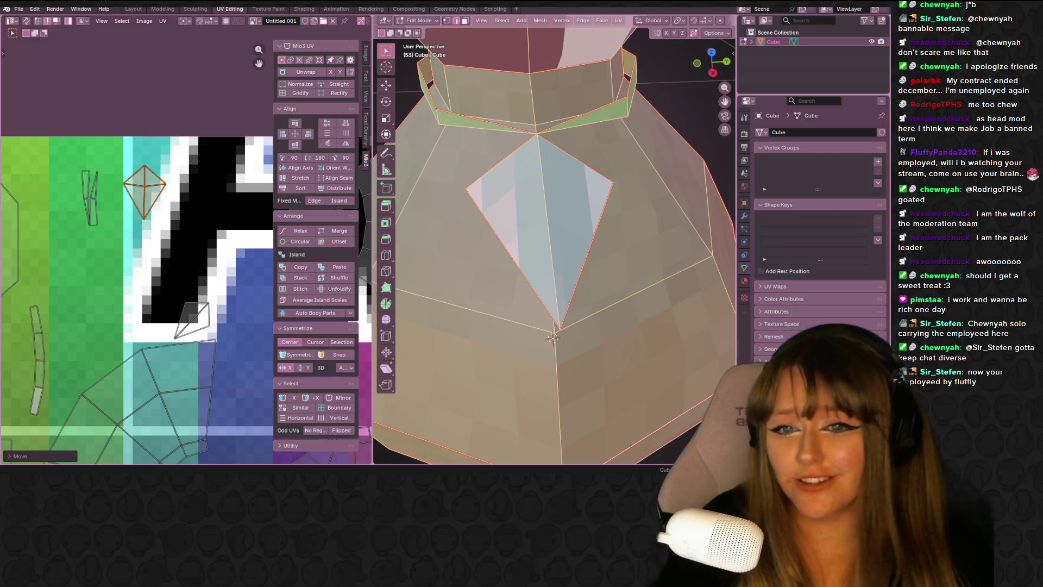
scroll(123, 152, up, 2)
middle_drag(124, 152, 165, 236)
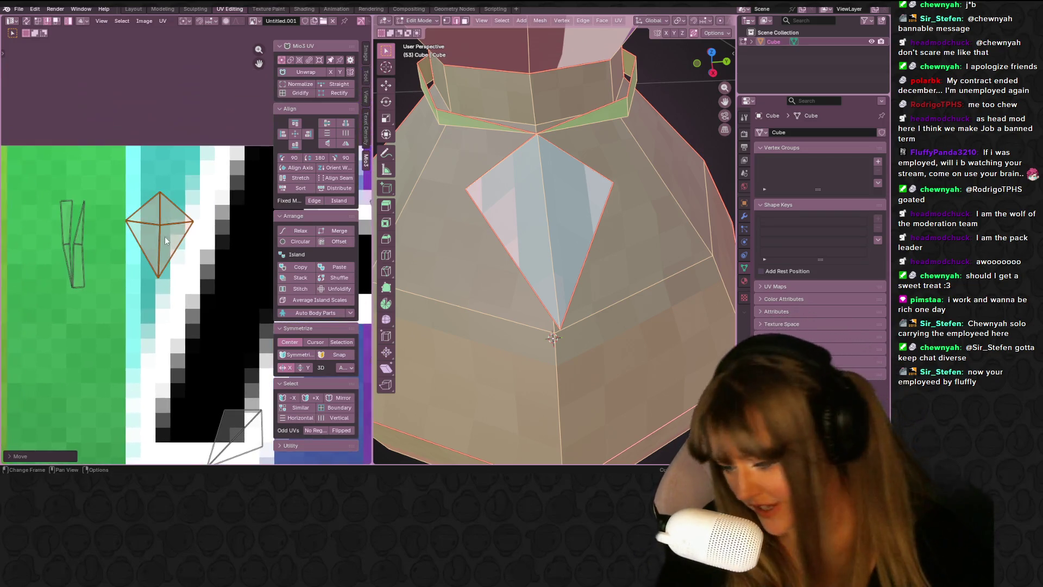
key(r)
click(168, 225)
key(g)
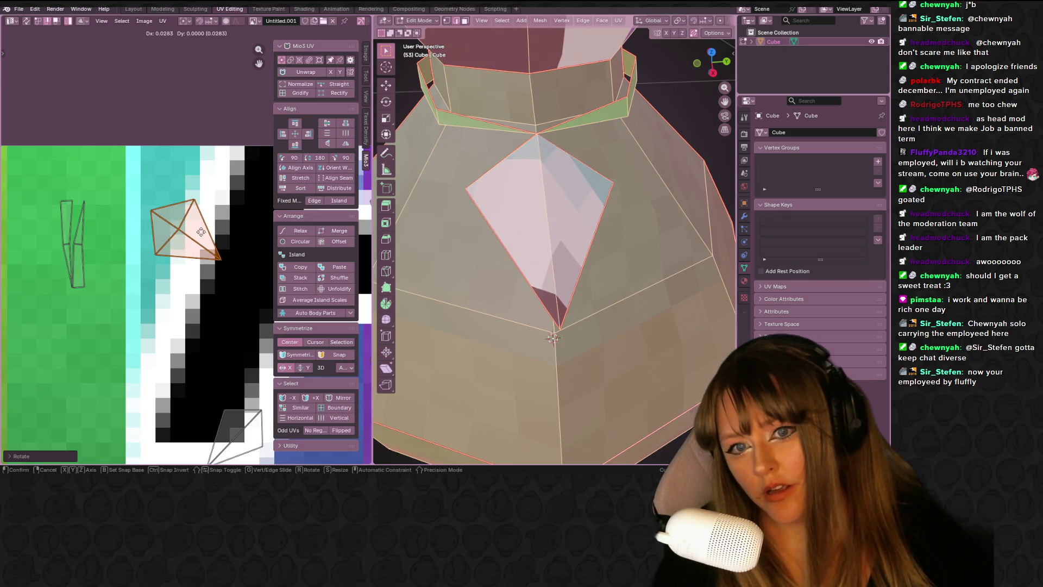
click(201, 232)
middle_drag(478, 211, 495, 276)
Fine-tune the diamond island with small alternating rotations and moves.
key(r)
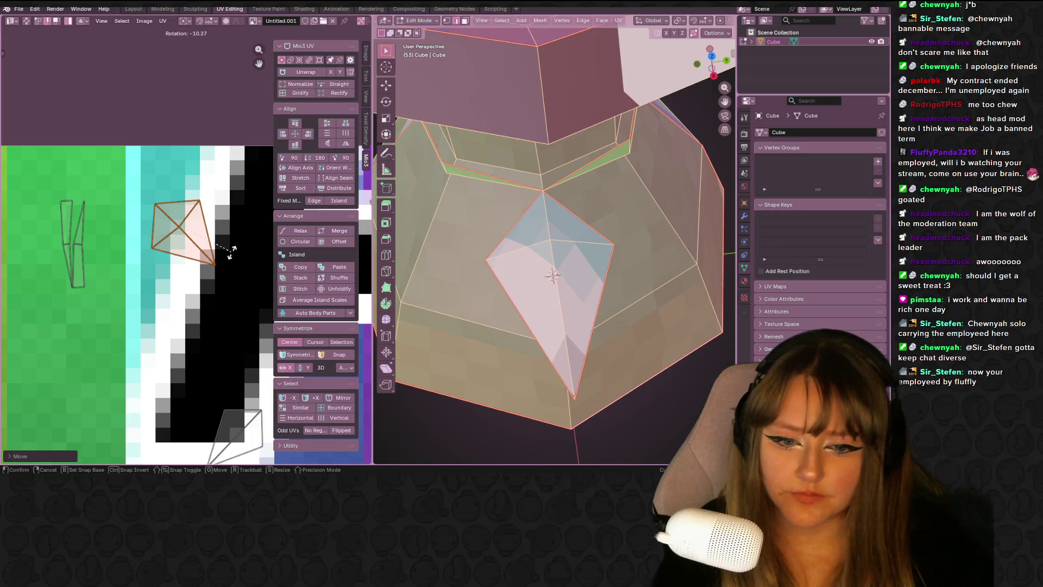
click(231, 251)
key(g)
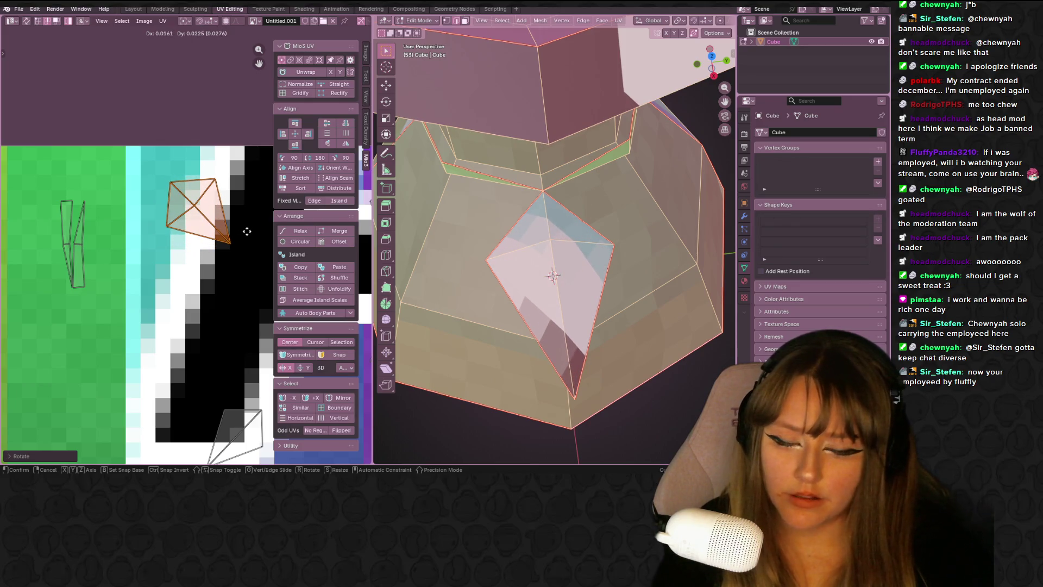
click(247, 232)
key(r)
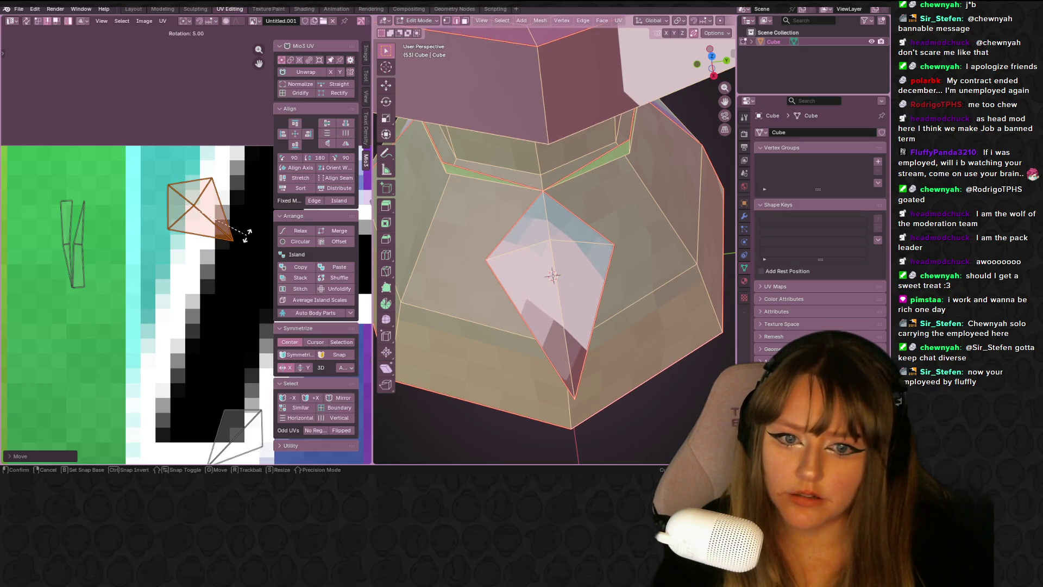
click(244, 237)
key(g)
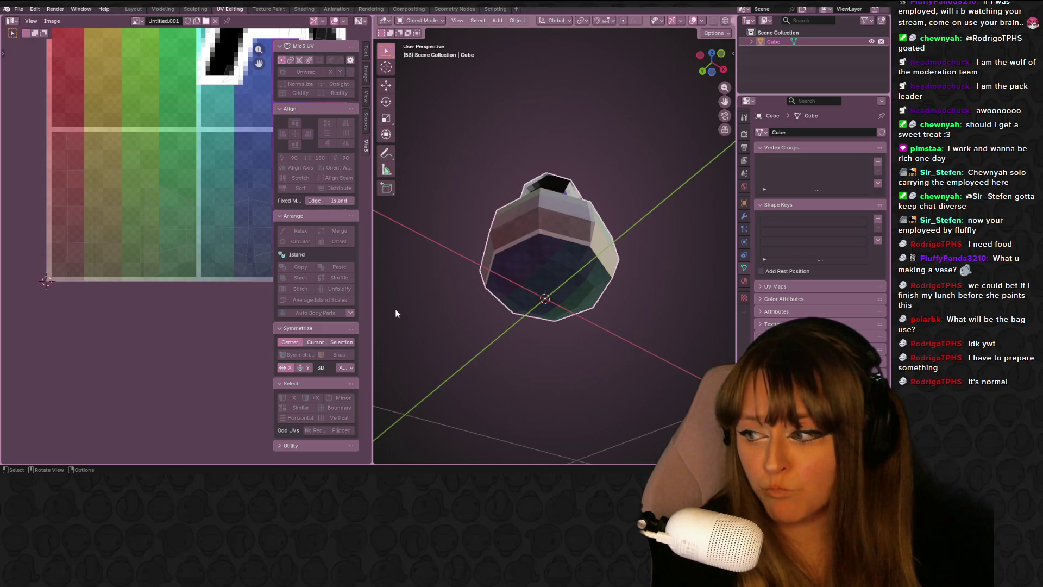
Inspect the textured bag from above, pan the texture view, then open the Shading workspace.
mouse_move(581, 224)
middle_down()
mouse_move(580, 324)
mouse_move(508, 354)
mouse_move(570, 263)
mouse_move(475, 257)
mouse_move(613, 270)
mouse_move(647, 256)
mouse_move(622, 240)
mouse_move(507, 289)
mouse_move(664, 292)
mouse_move(518, 376)
mouse_move(632, 235)
middle_up()
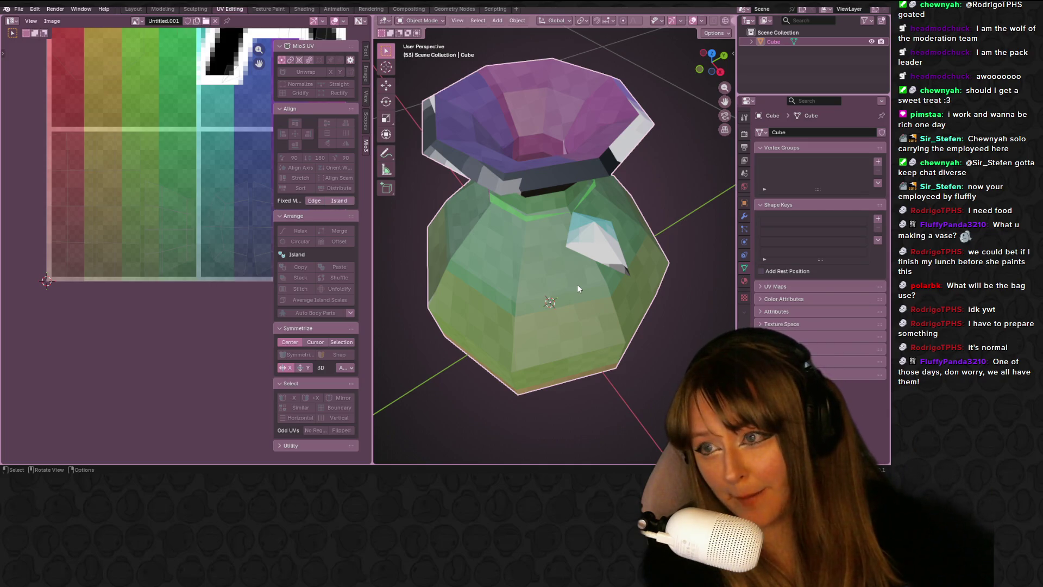
mouse_move(219, 83)
middle_down()
mouse_move(167, 125)
mouse_move(166, 173)
middle_up()
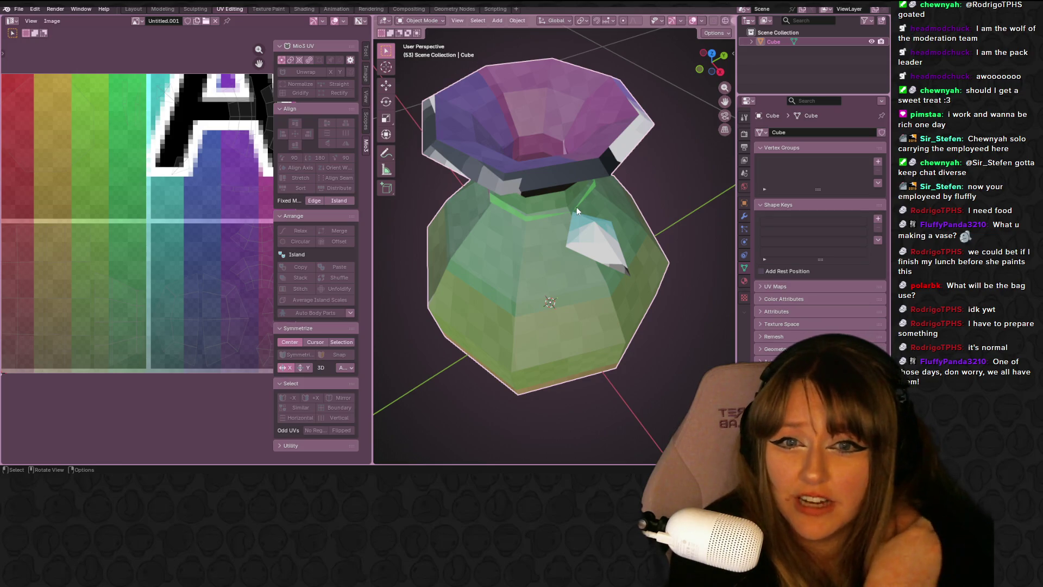
click(305, 9)
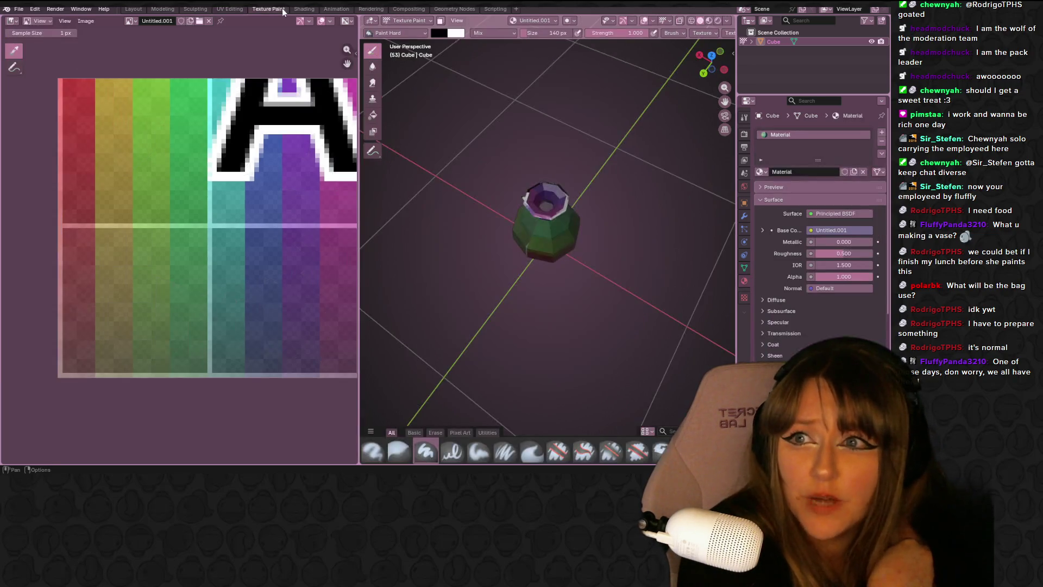
Set the bag material's Principled BSDF Roughness to 1.000.
drag(462, 363, 491, 363)
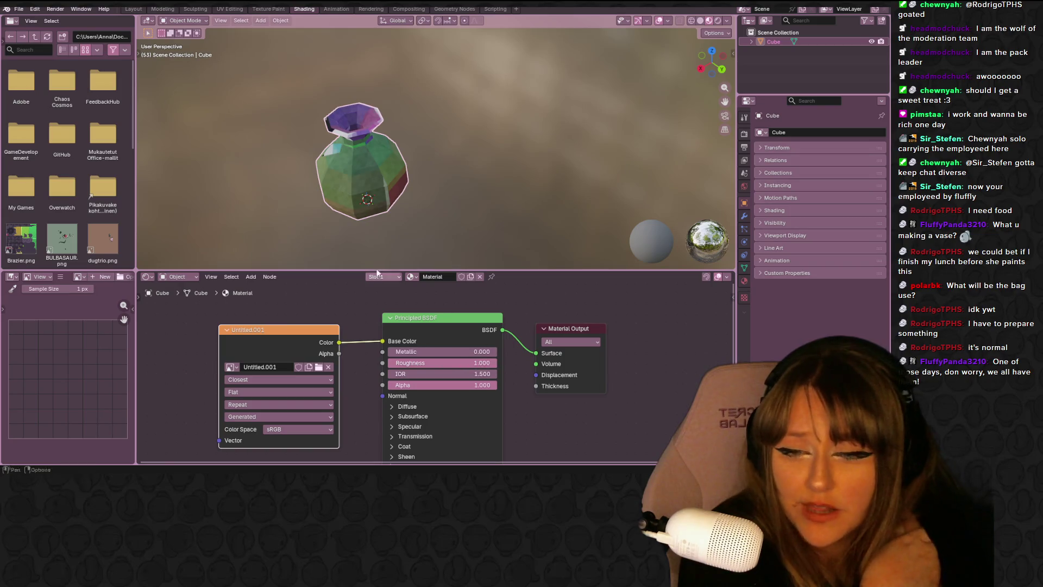
click(268, 9)
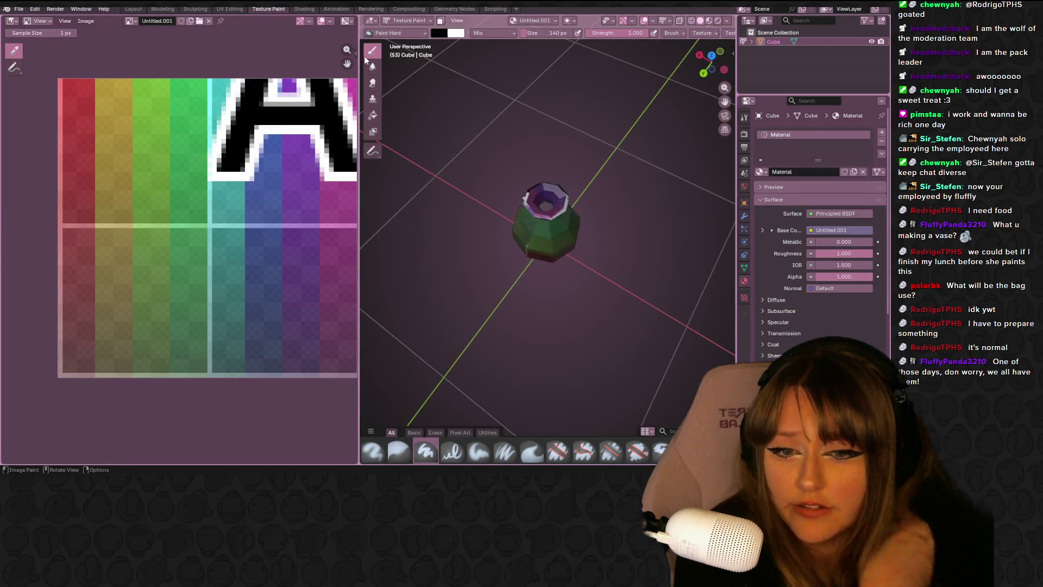
click(222, 10)
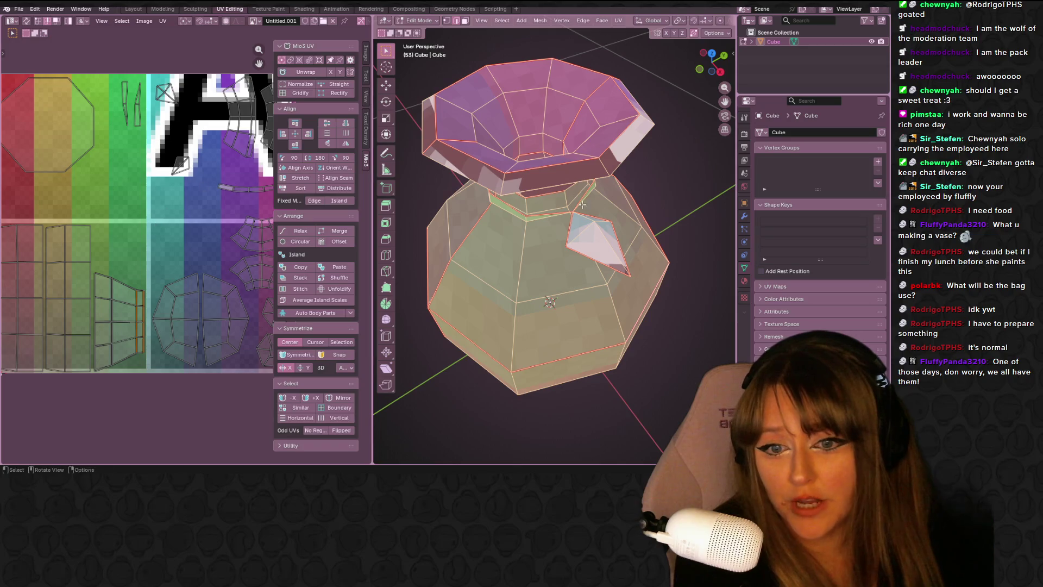
Move through Sculpting to the Modeling workspace and orbit to a side view of the bag.
middle_drag(544, 271, 544, 217)
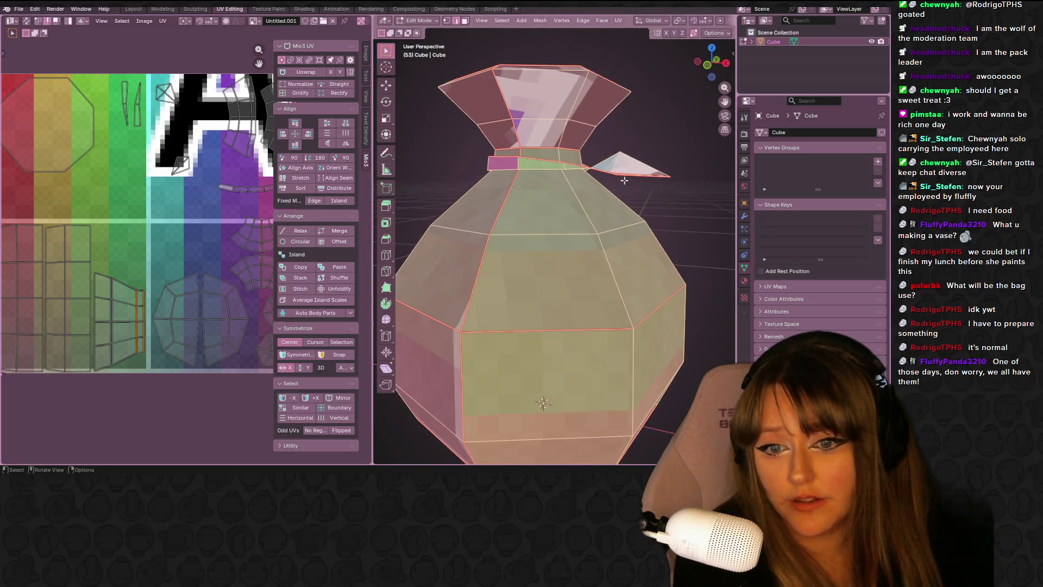
click(195, 10)
click(162, 9)
scroll(482, 103, up, 5)
middle_drag(328, 263, 605, 191)
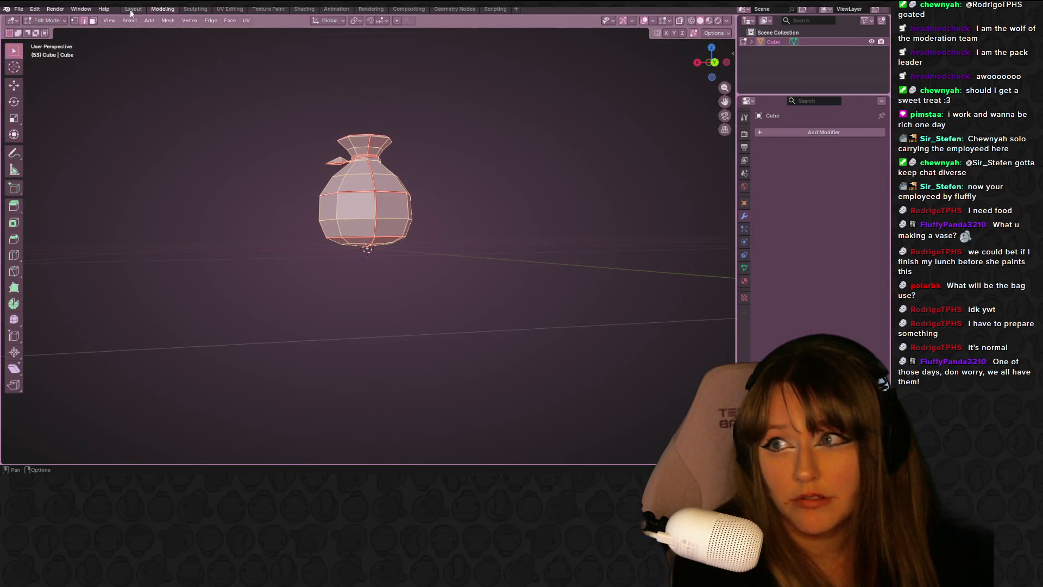
In Layout's Right Orthographic view, measure the bag's rim-to-base height (about 0.48 m).
click(131, 9)
mouse_move(291, 70)
middle_down()
mouse_move(383, 141)
mouse_move(676, 50)
middle_up()
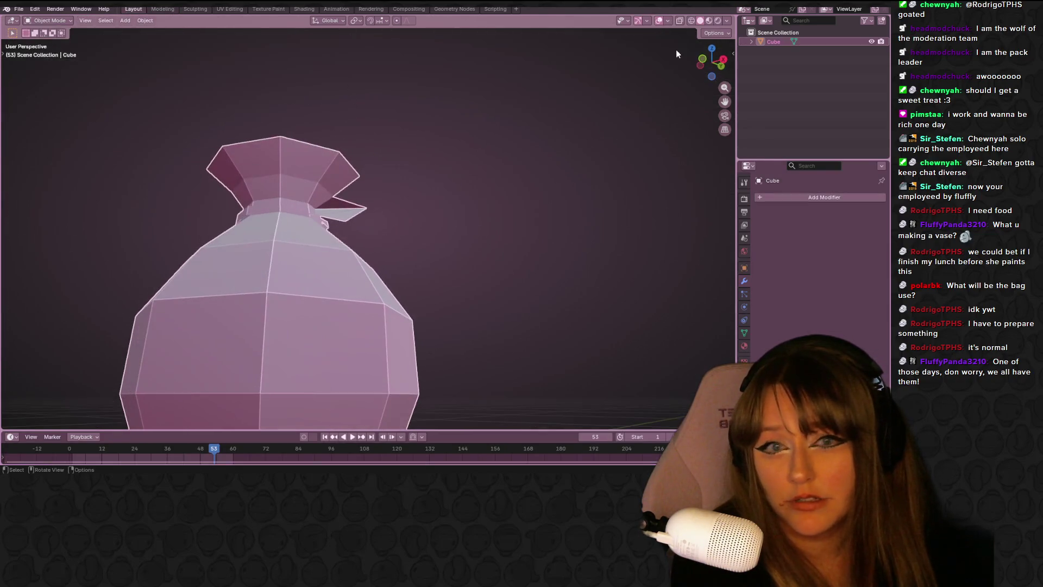
click(721, 59)
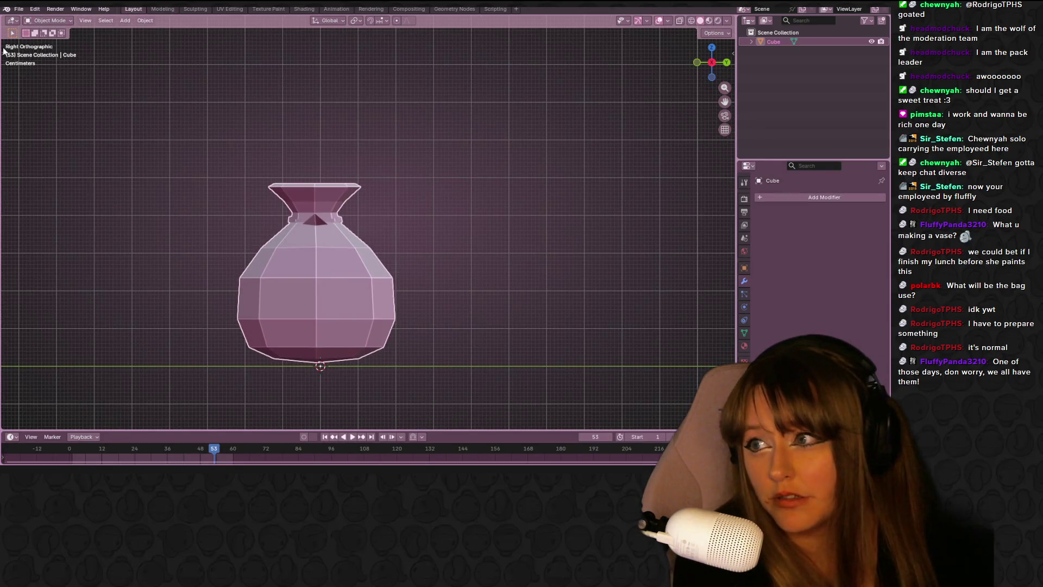
click(4, 56)
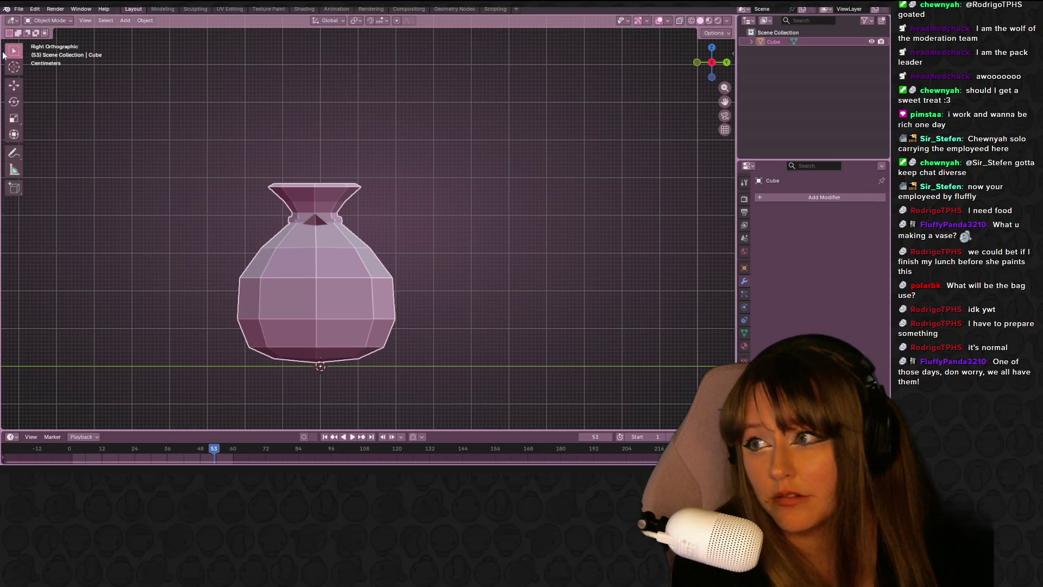
click(16, 174)
drag(317, 182, 320, 362)
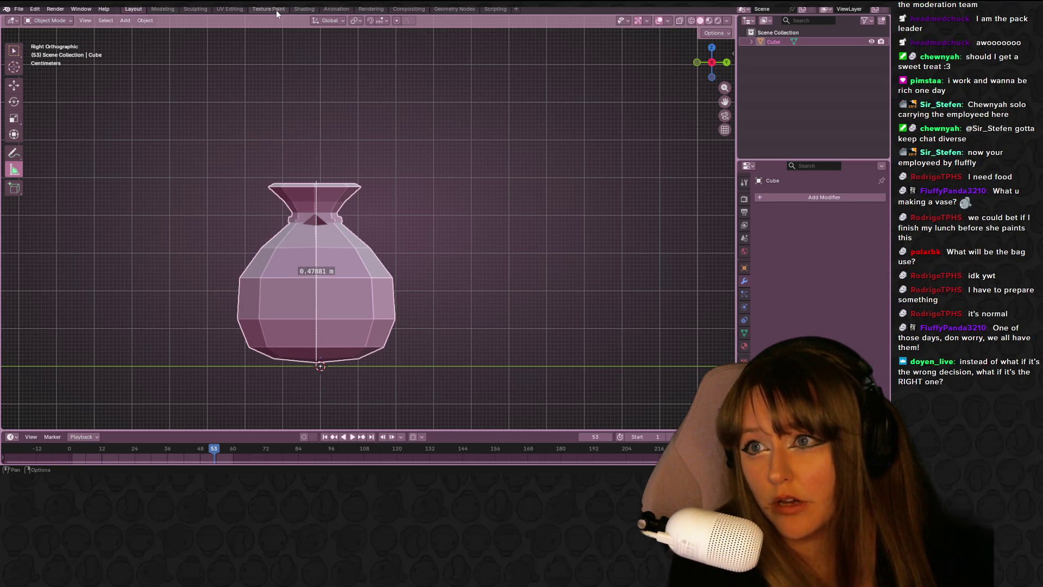
Scale the whole bag up uniformly.
scroll(273, 82, down, 2)
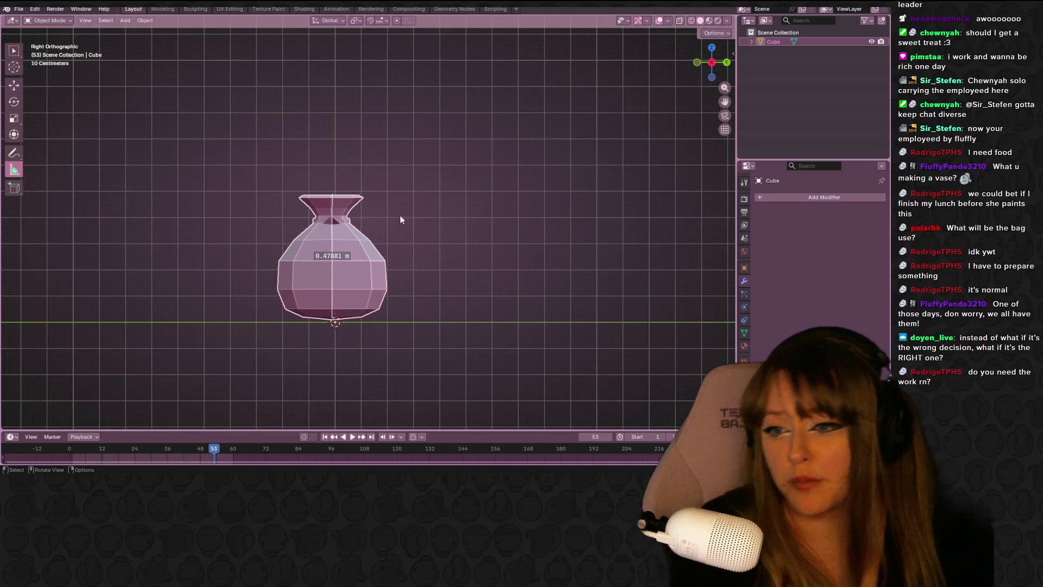
scroll(373, 257, down, 1)
shift+middle_drag(413, 244, 429, 214)
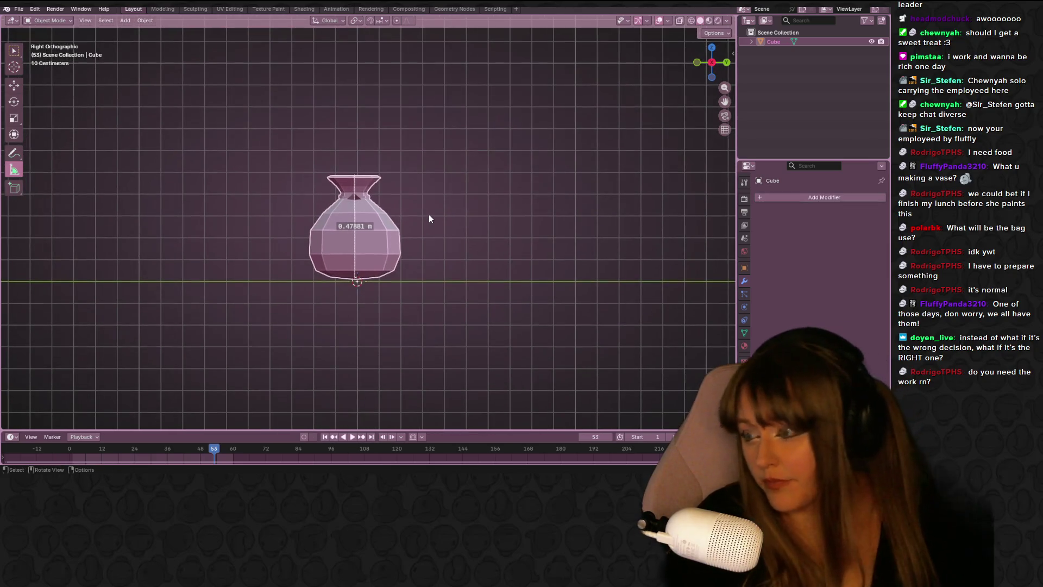
key(s)
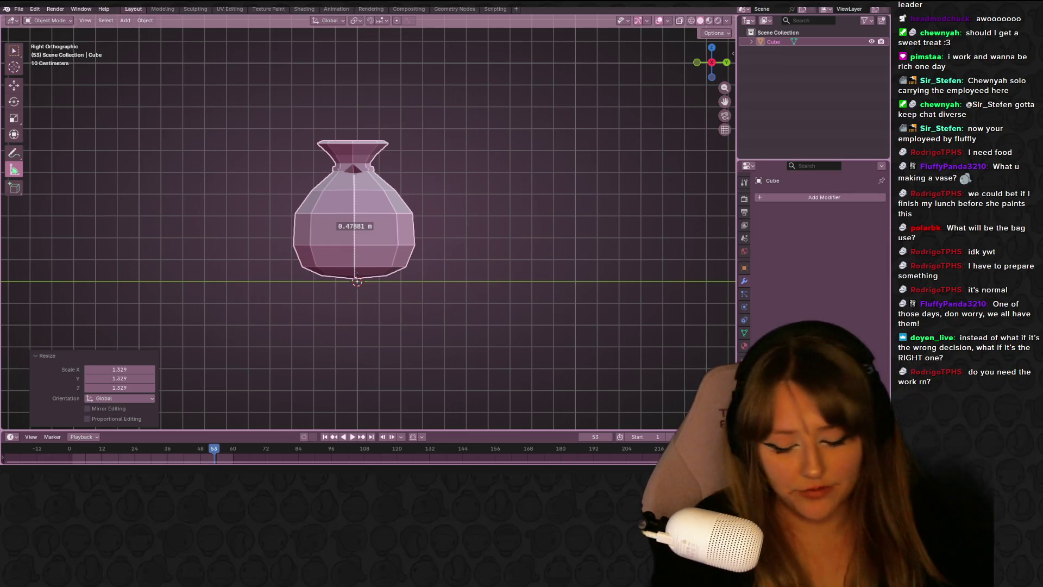
scroll(347, 179, up, 1)
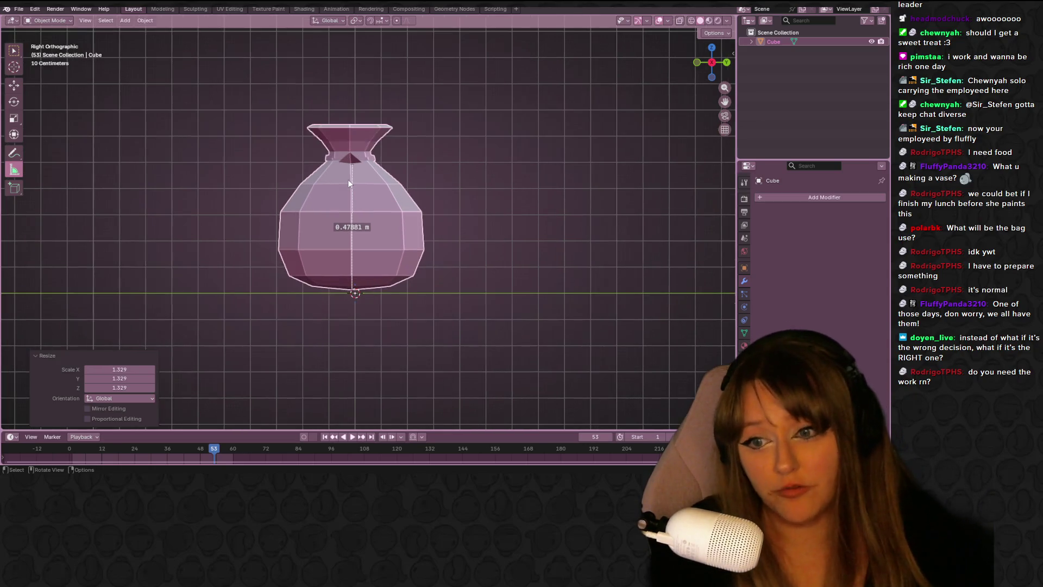
scroll(399, 151, up, 1)
shift+middle_drag(424, 145, 448, 139)
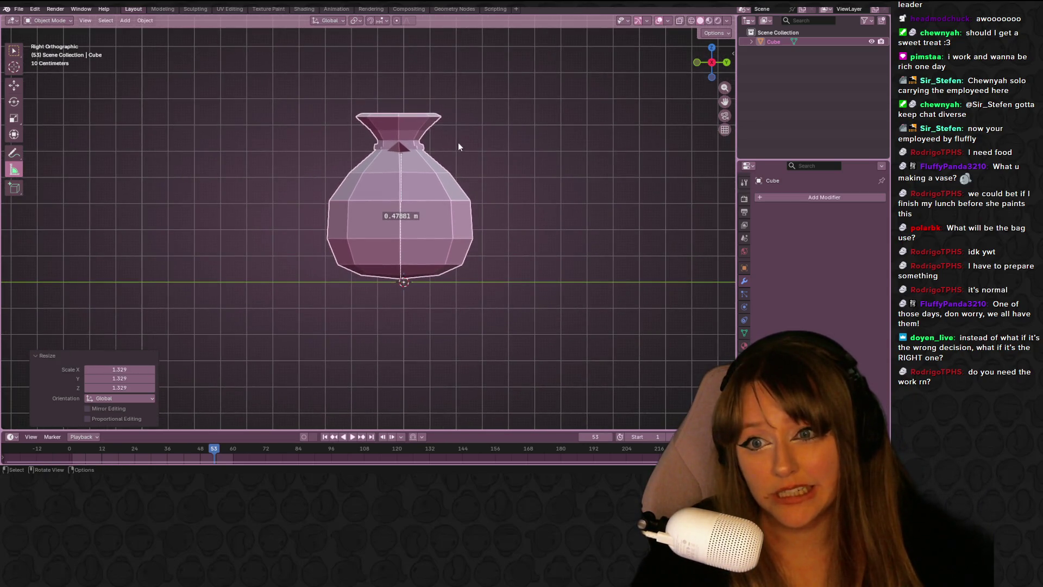
key(s)
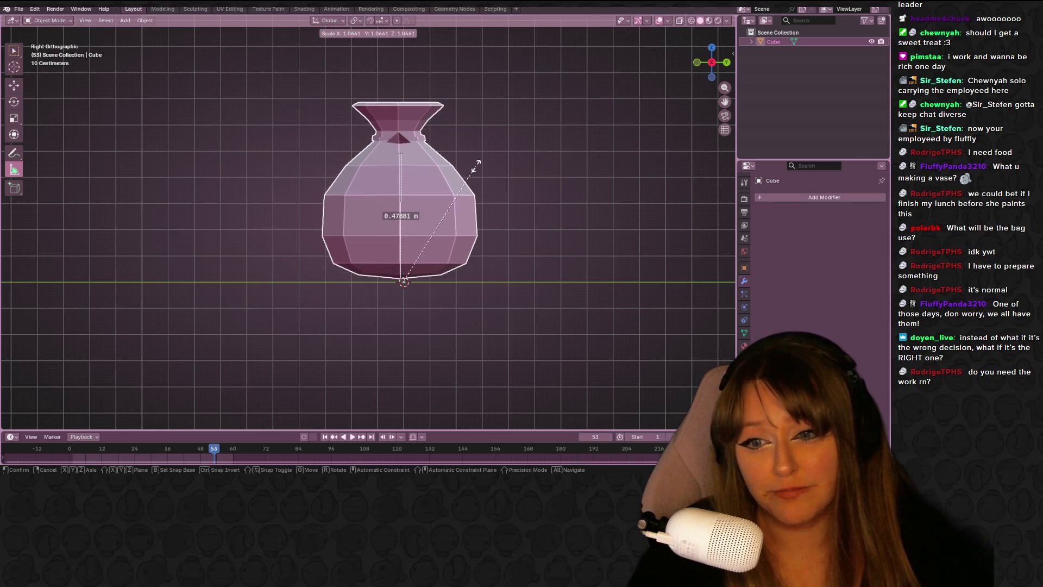
click(480, 163)
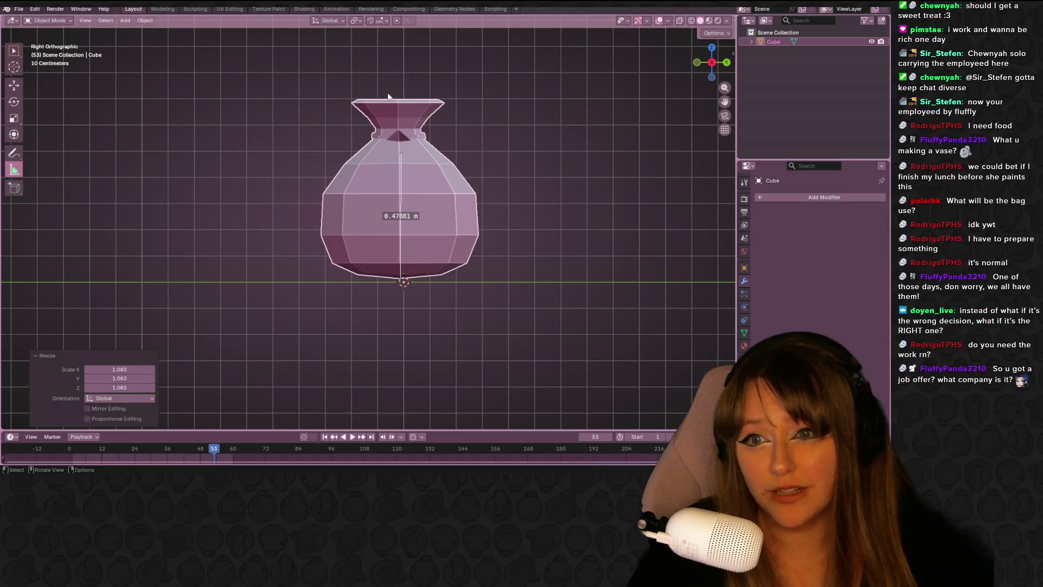
Re-measure the bag at about 0.678 m and enlarge it slightly more (factor 1.041).
drag(399, 103, 403, 278)
mouse_move(501, 191)
middle_down()
mouse_move(383, 125)
mouse_move(434, 174)
mouse_move(226, 166)
mouse_move(208, 128)
mouse_move(436, 129)
mouse_move(601, 105)
middle_up()
shift+middle_drag(484, 127, 466, 139)
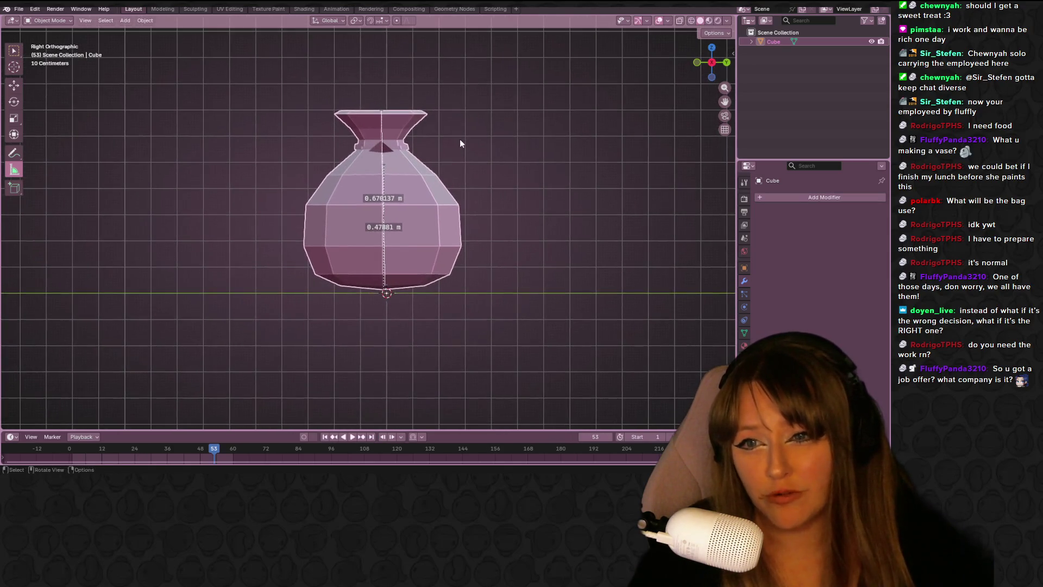
key(s)
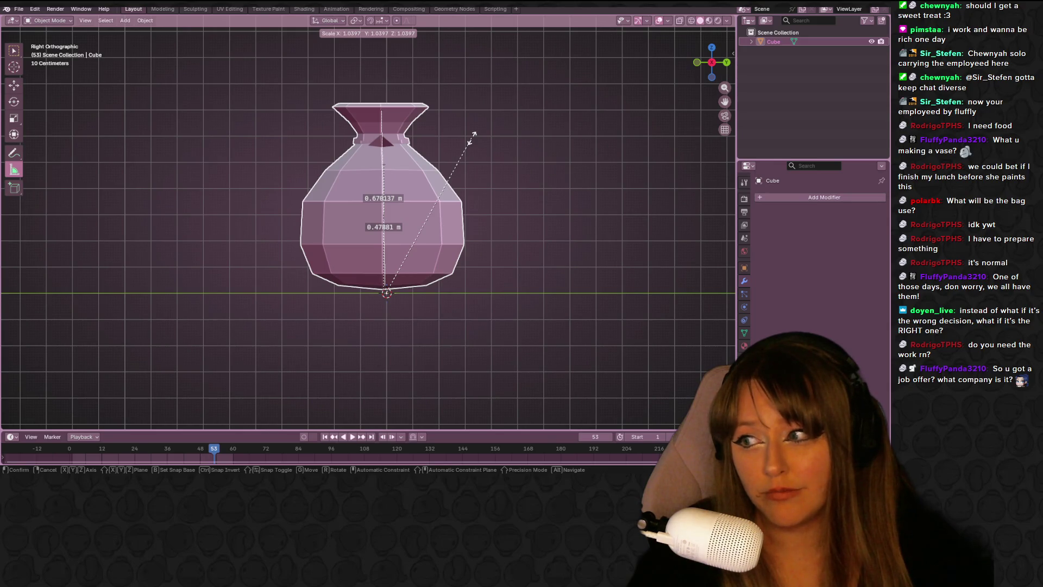
click(472, 138)
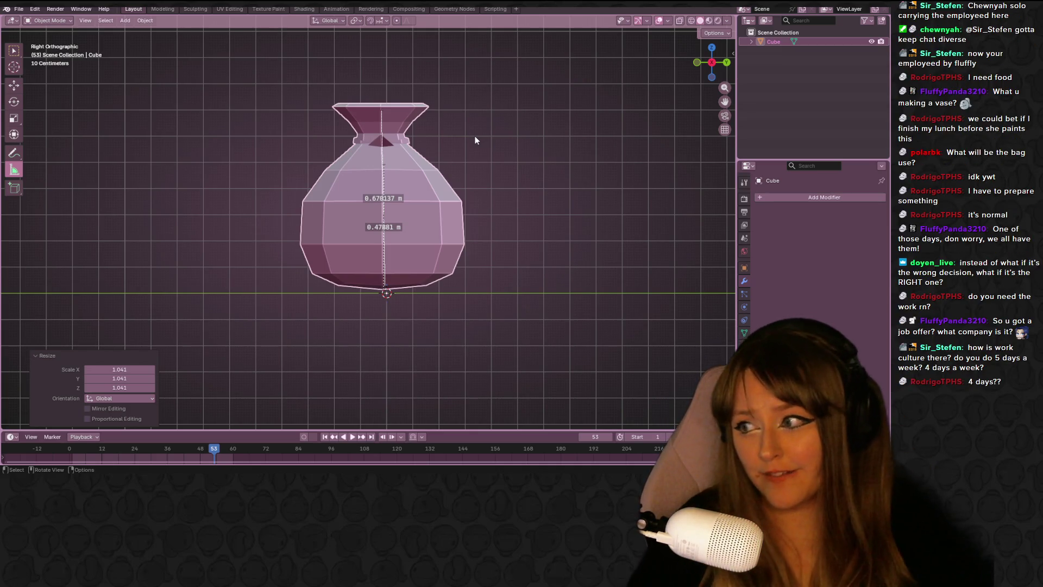
scroll(393, 188, up, 2)
In Left Orthographic view, lower the bag slightly so its base rests on the ground.
middle_drag(393, 187, 686, 81)
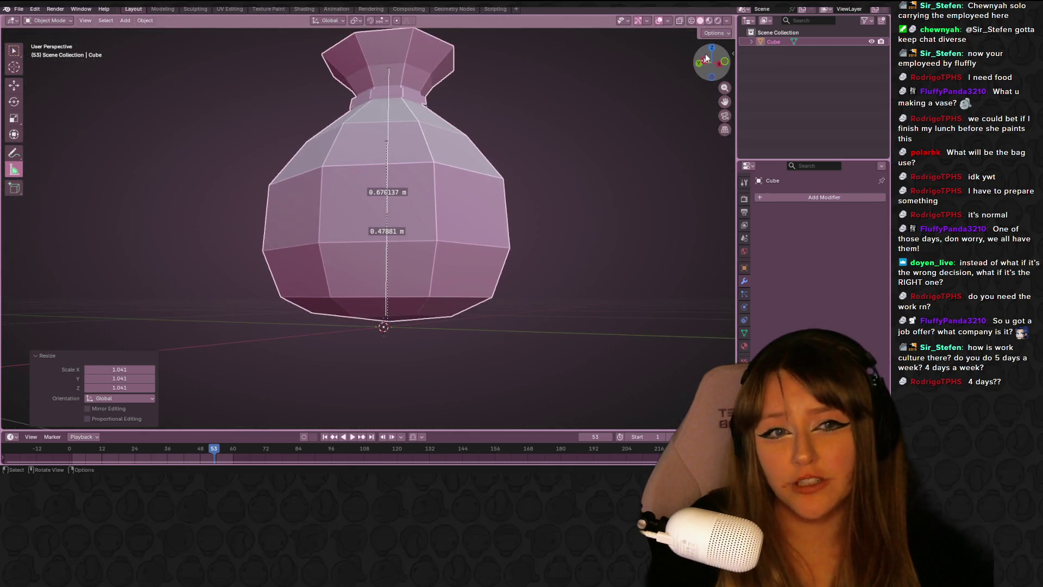
click(706, 57)
key(g)
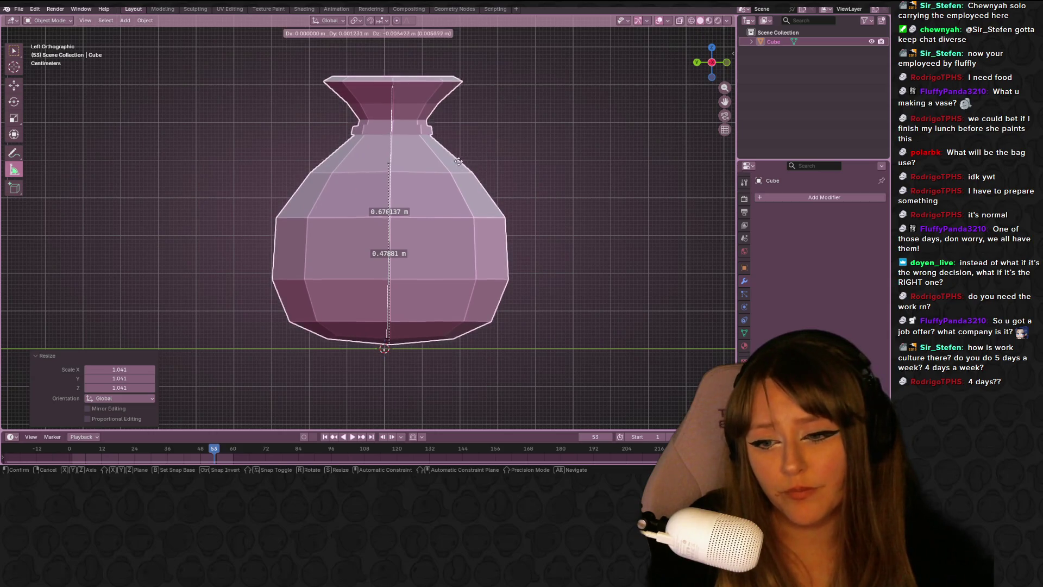
click(459, 165)
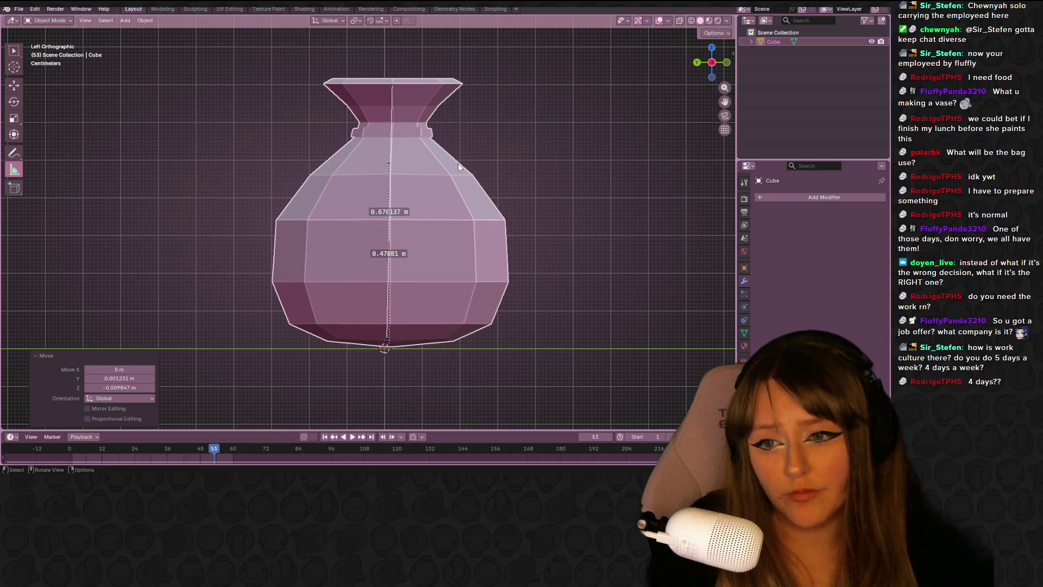
Enter Edit Mode on the bag and orbit to look down into its opening.
key(Tab)
mouse_move(590, 140)
middle_down()
mouse_move(544, 172)
mouse_move(431, 145)
mouse_move(419, 130)
middle_up()
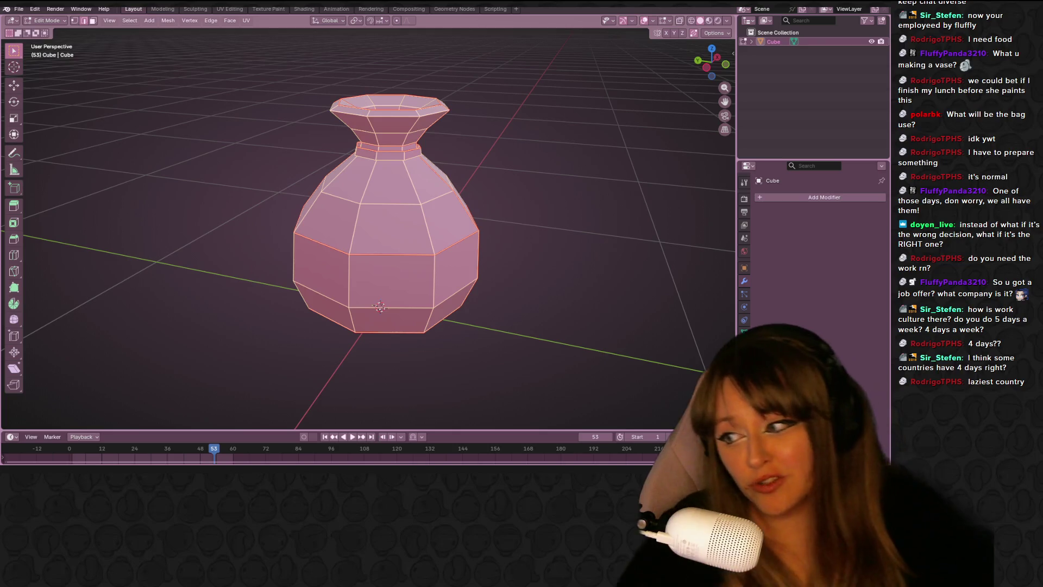
mouse_move(512, 135)
middle_down()
mouse_move(429, 246)
mouse_move(405, 195)
mouse_move(359, 147)
mouse_move(386, 124)
middle_up()
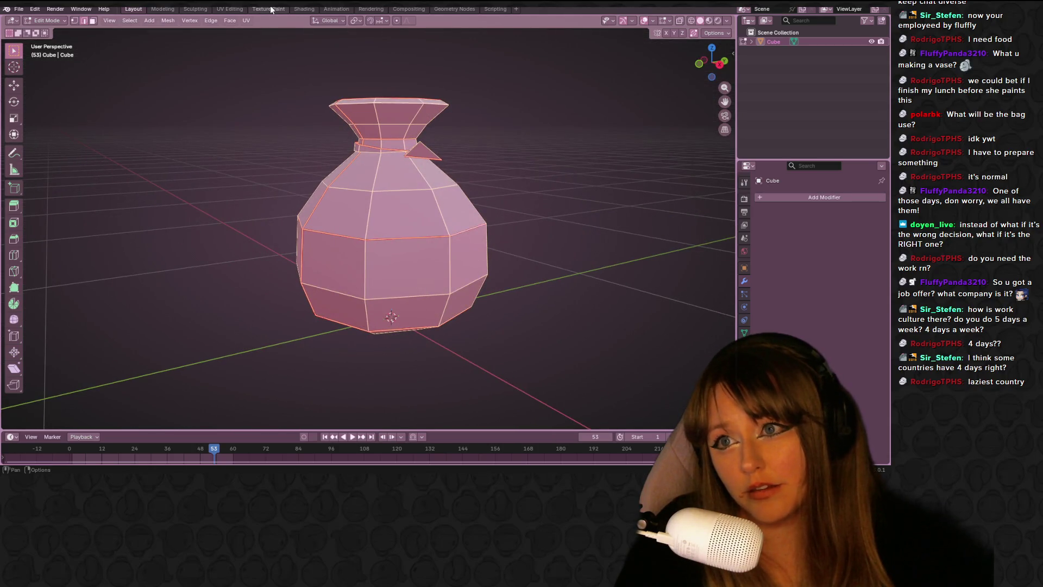
click(268, 9)
In Texture Paint, show textured viewport shading and set the image editor to Paint mode.
middle_drag(368, 74, 391, 108)
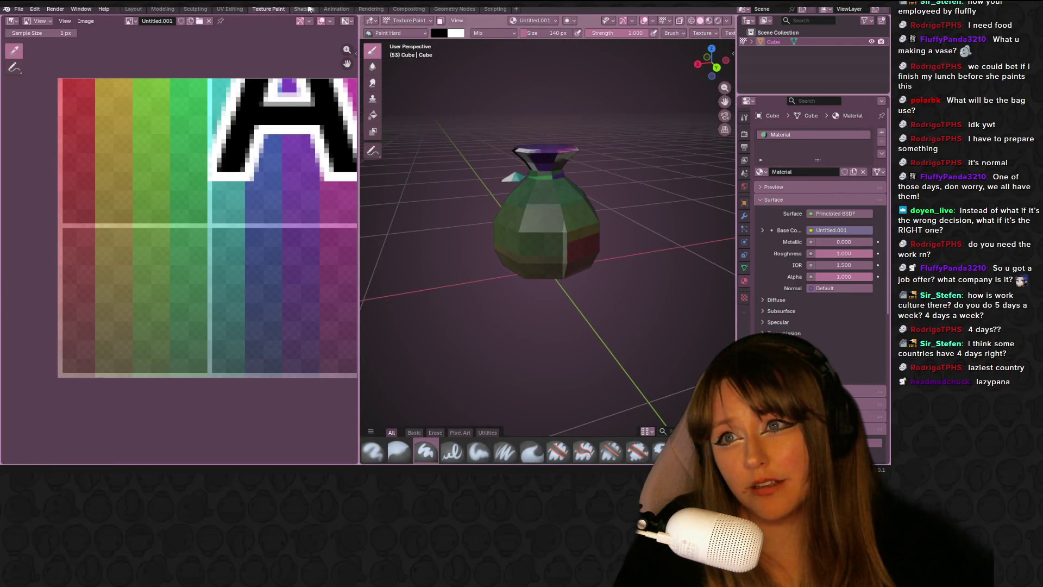
click(303, 10)
click(268, 9)
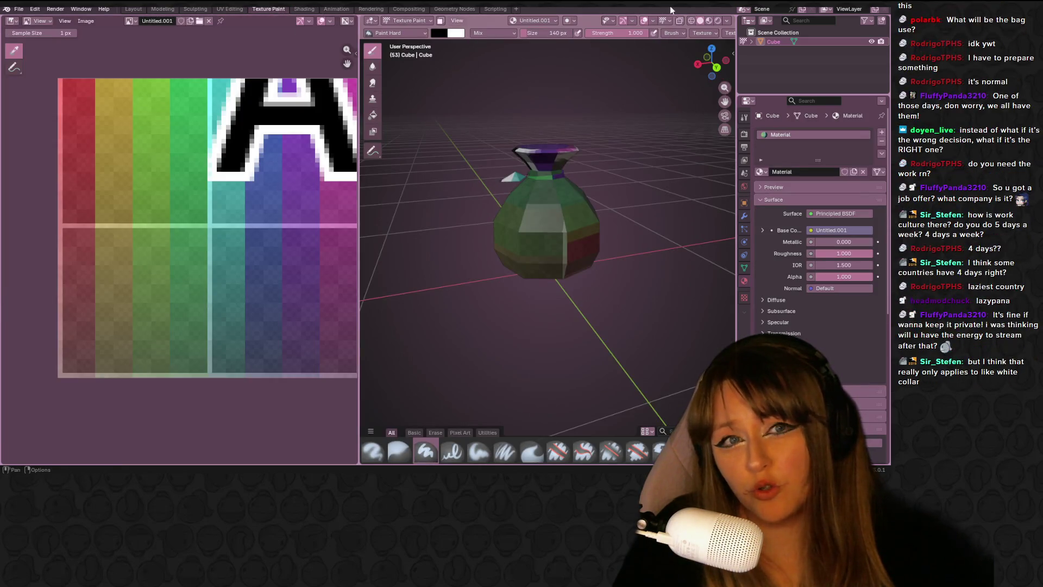
click(710, 20)
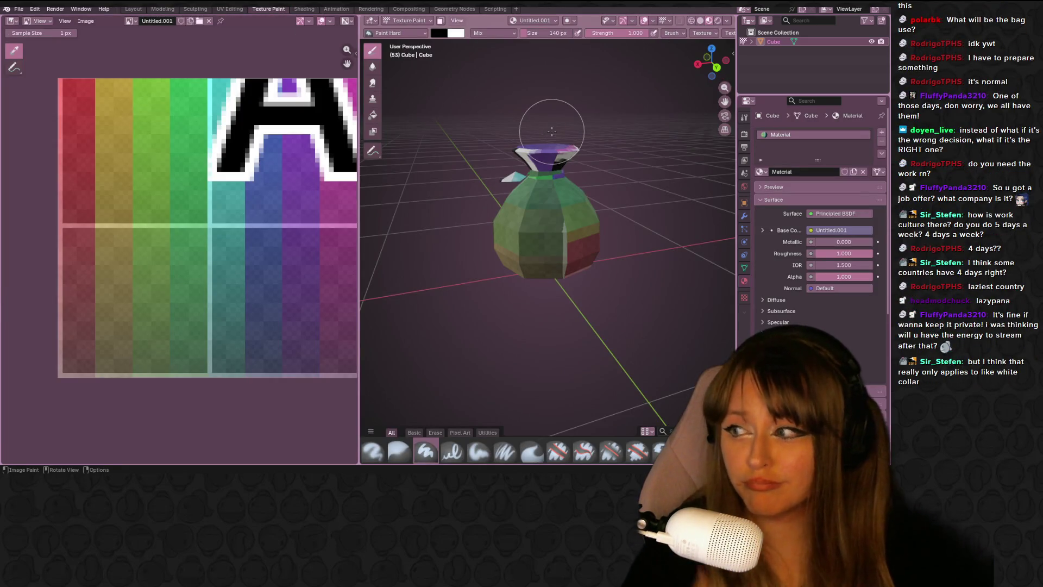
click(40, 21)
click(50, 64)
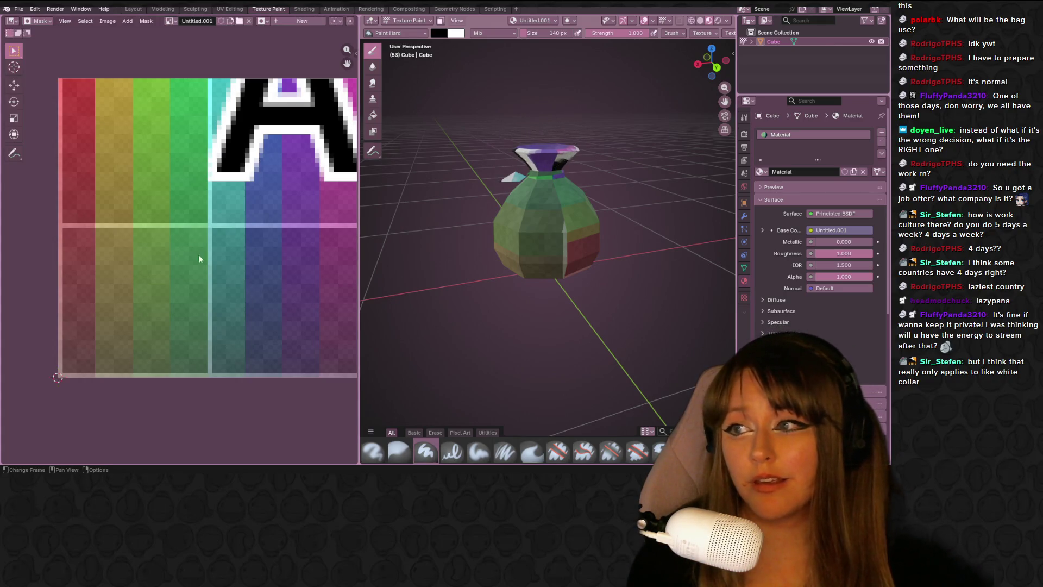
click(39, 21)
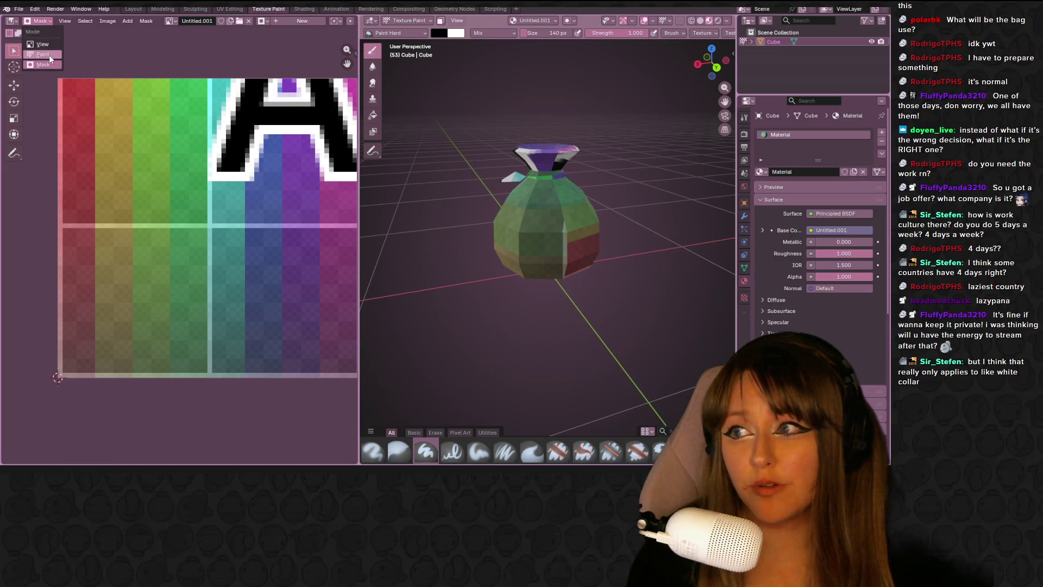
click(42, 52)
With a 62 px brush and colour #997E6D, paint the whole texture beige.
scroll(209, 209, down, 3)
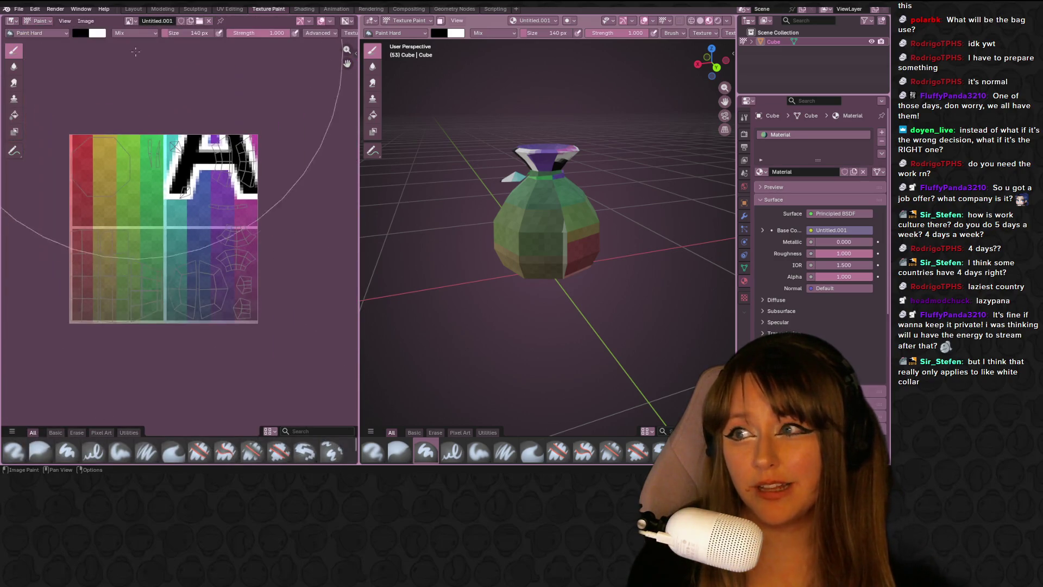
drag(199, 33, 174, 33)
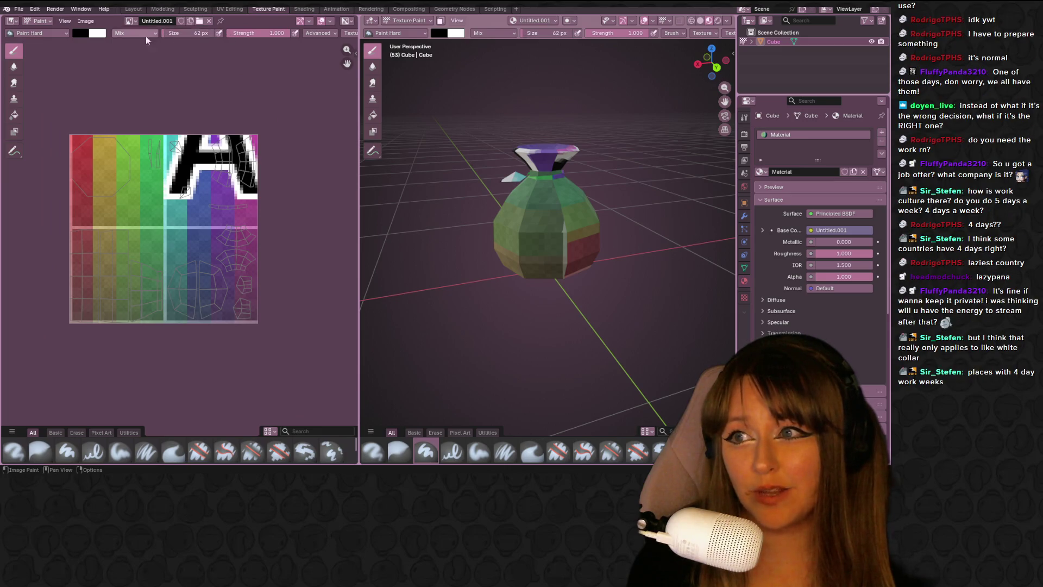
click(80, 32)
click(156, 71)
drag(113, 78, 109, 88)
mouse_move(250, 163)
mouse_down()
mouse_move(81, 174)
mouse_move(64, 221)
mouse_up()
drag(201, 32, 191, 32)
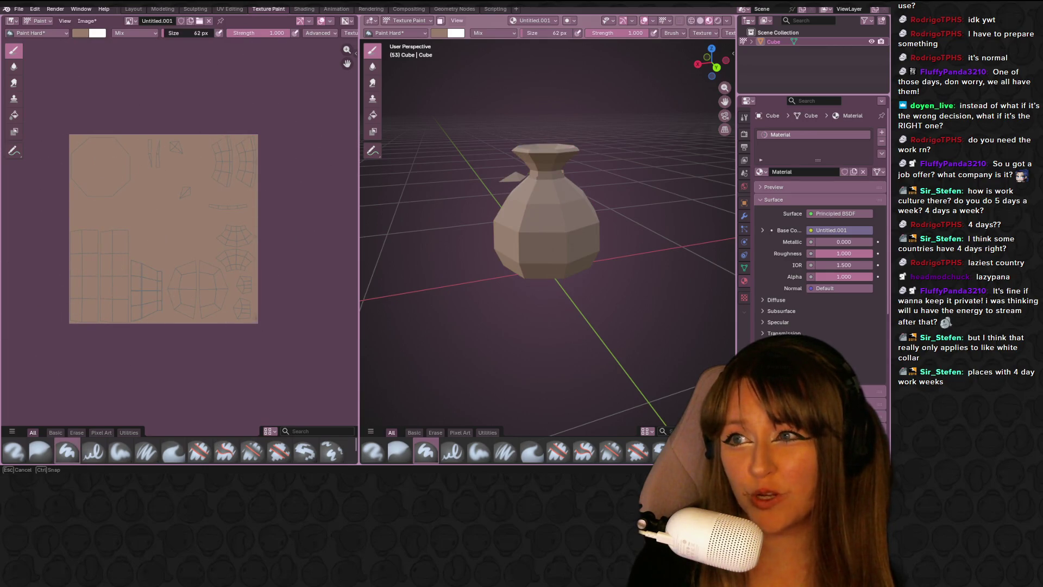
click(66, 33)
Switch paint colour to #766154 and paint dark patches on the lower band, back and neck.
click(81, 32)
click(80, 33)
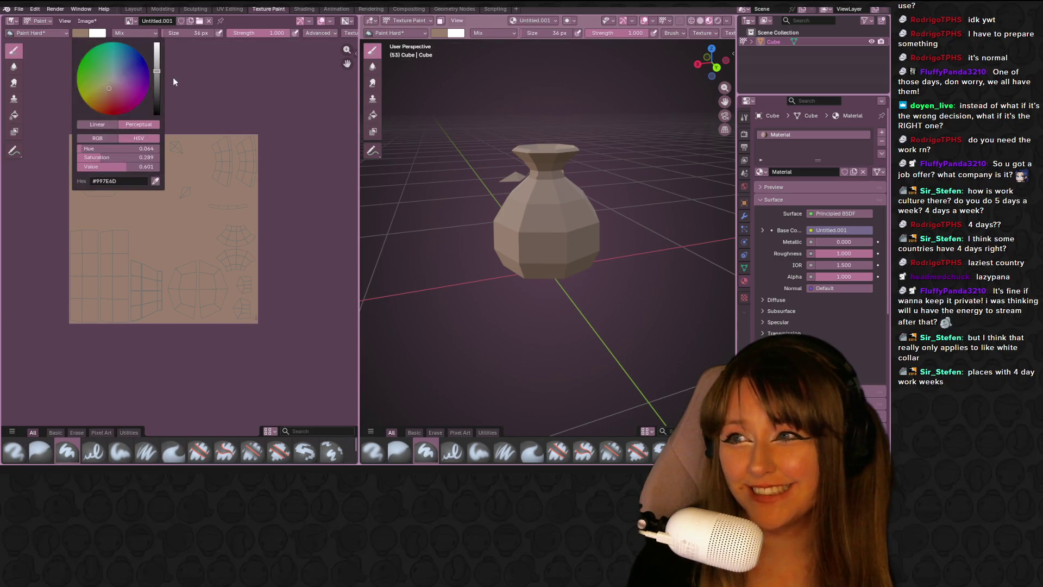
click(156, 81)
middle_drag(550, 268, 598, 259)
drag(598, 259, 510, 261)
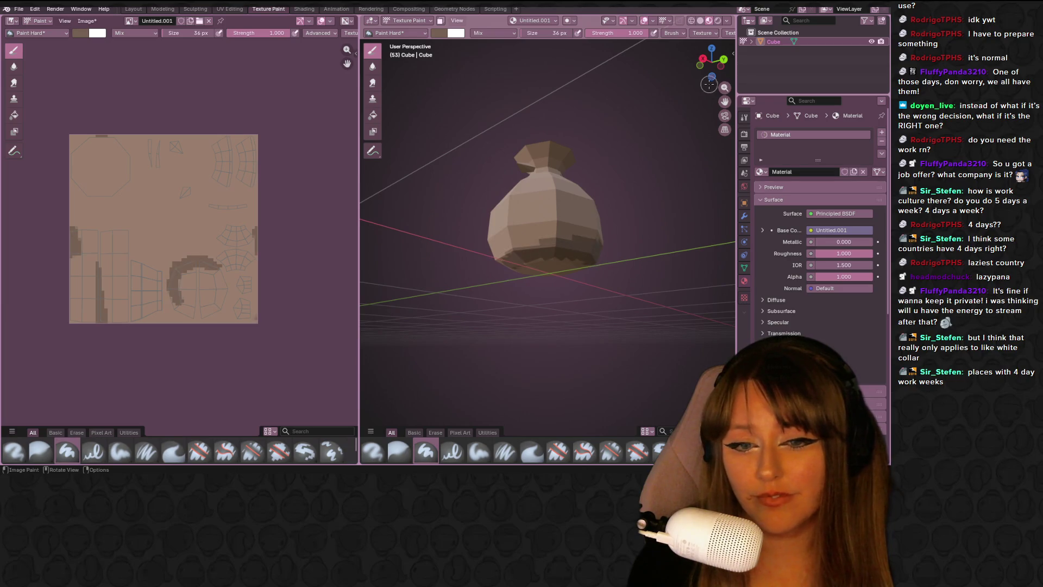
click(723, 59)
mouse_move(597, 242)
mouse_down()
mouse_move(621, 219)
mouse_move(546, 251)
mouse_move(556, 262)
mouse_move(519, 239)
mouse_up()
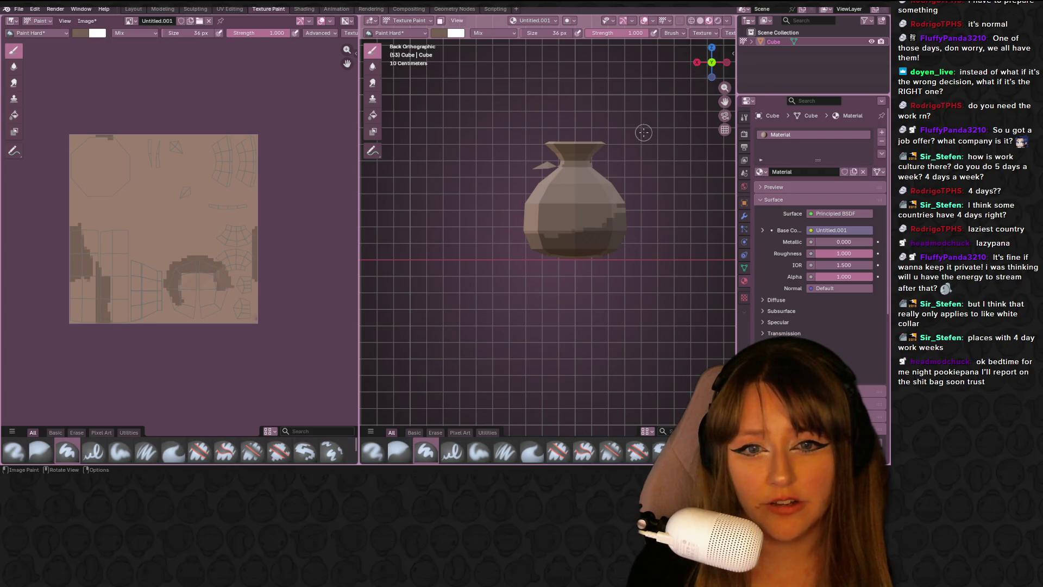
mouse_move(598, 160)
mouse_down()
mouse_move(557, 163)
mouse_move(568, 164)
mouse_up()
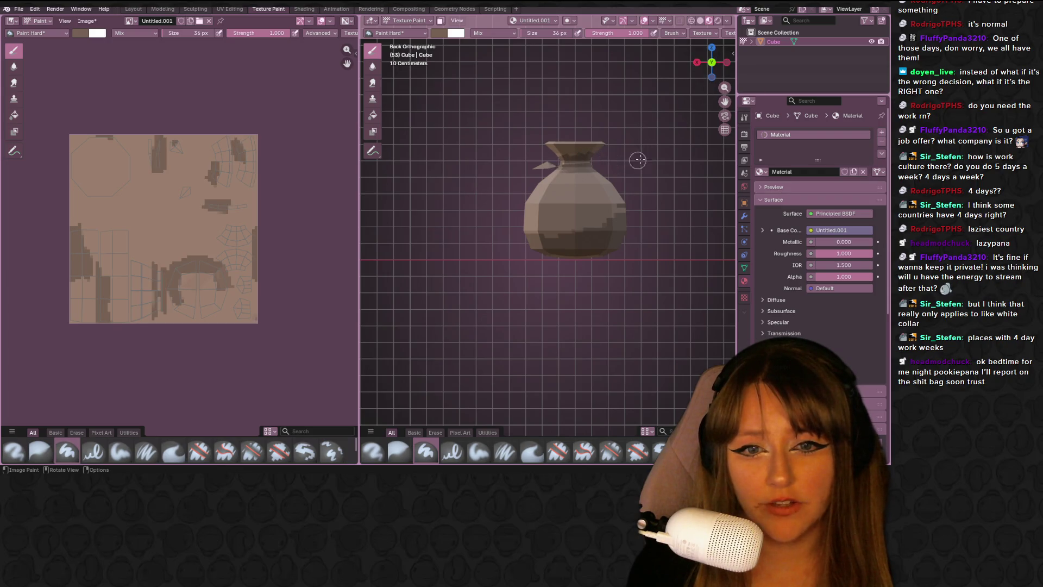
Paint dark brown patches on the bottom ring, front lower band, back and right side.
click(725, 61)
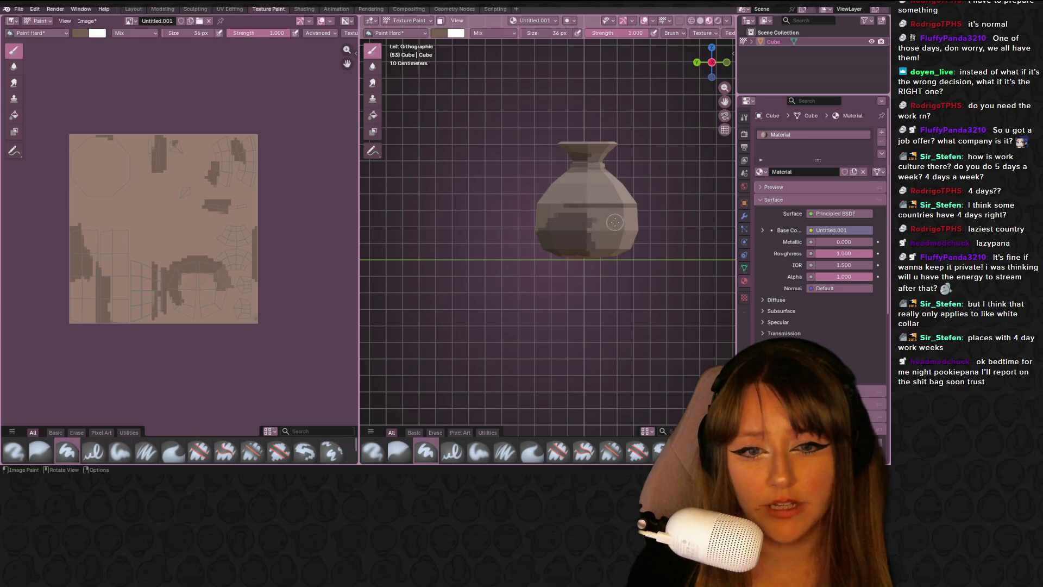
drag(607, 254, 610, 255)
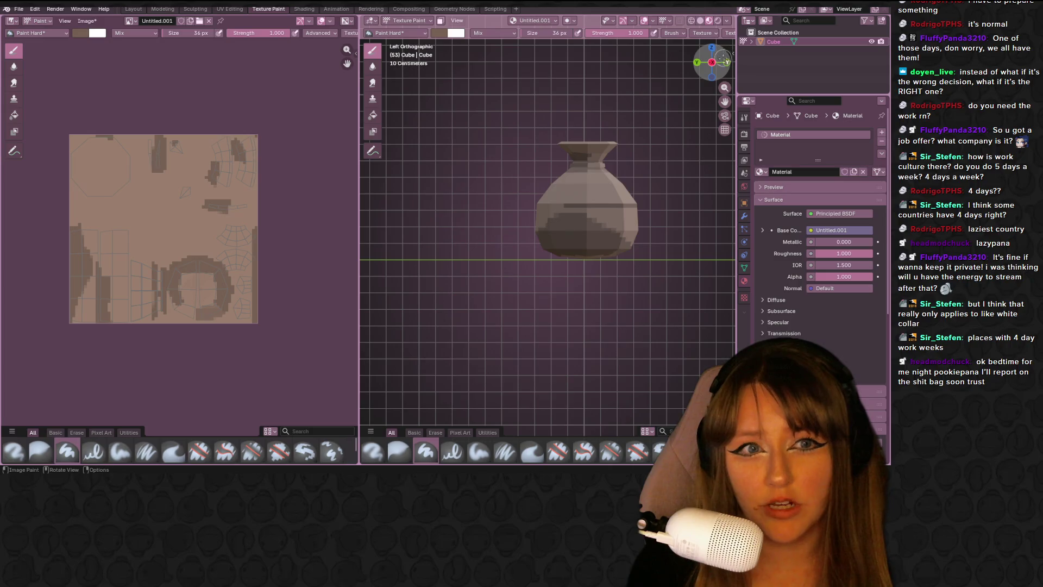
click(725, 61)
mouse_move(590, 241)
mouse_down()
mouse_move(657, 254)
mouse_move(615, 248)
mouse_up()
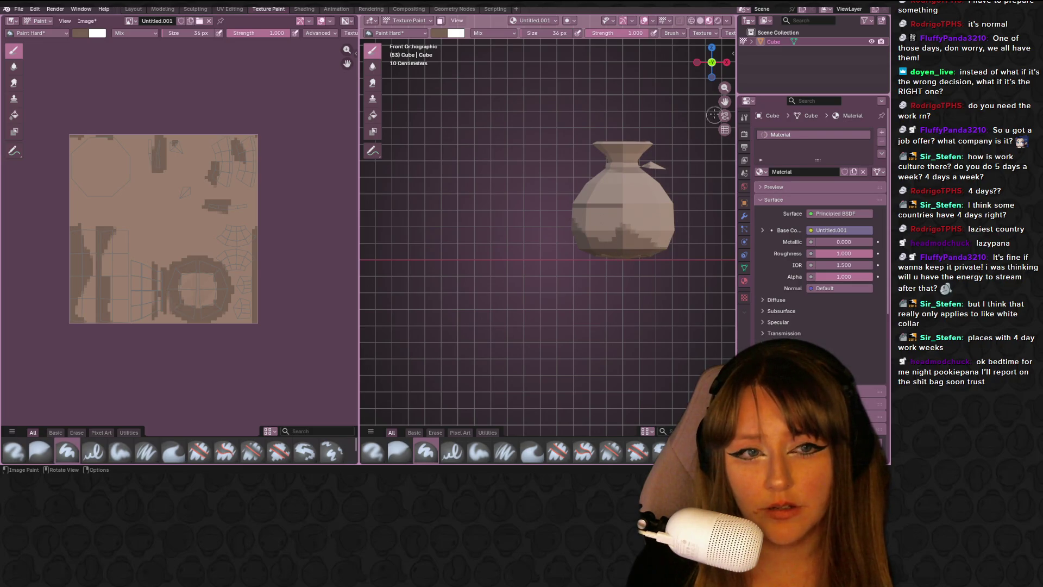
mouse_move(621, 227)
mouse_down()
mouse_move(599, 239)
mouse_move(658, 244)
mouse_up()
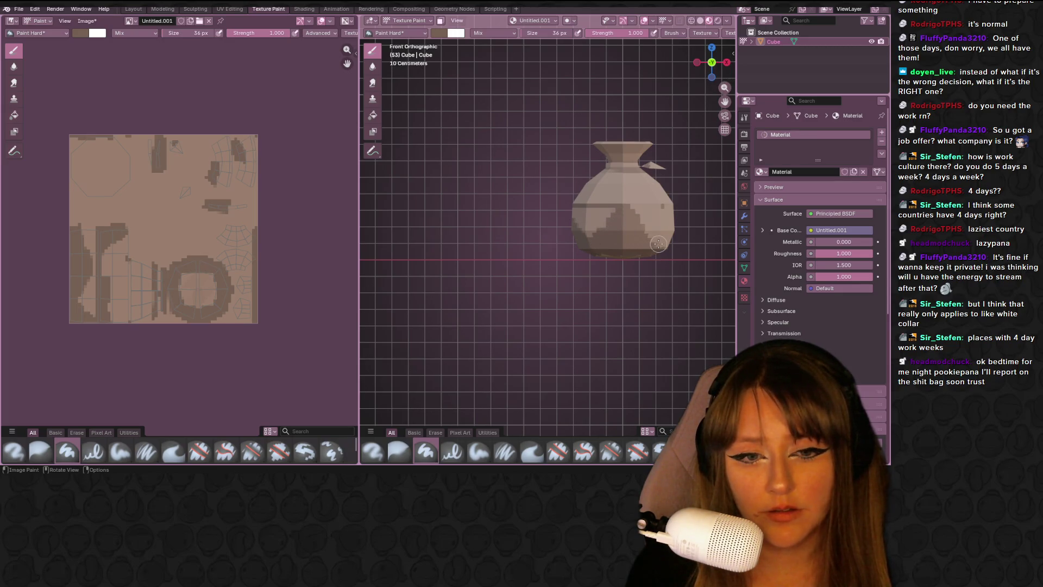
key(KP_3)
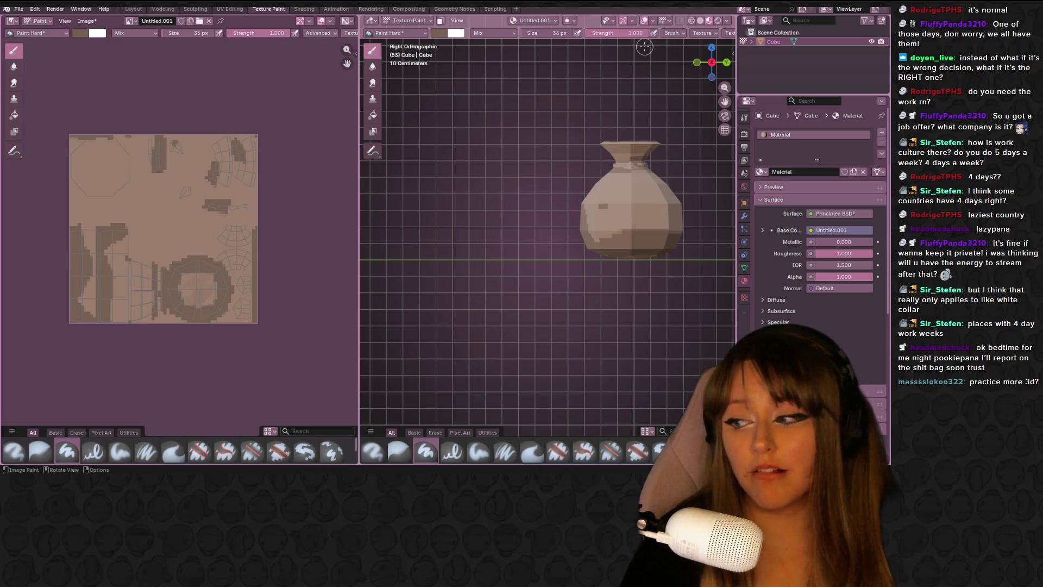
click(727, 62)
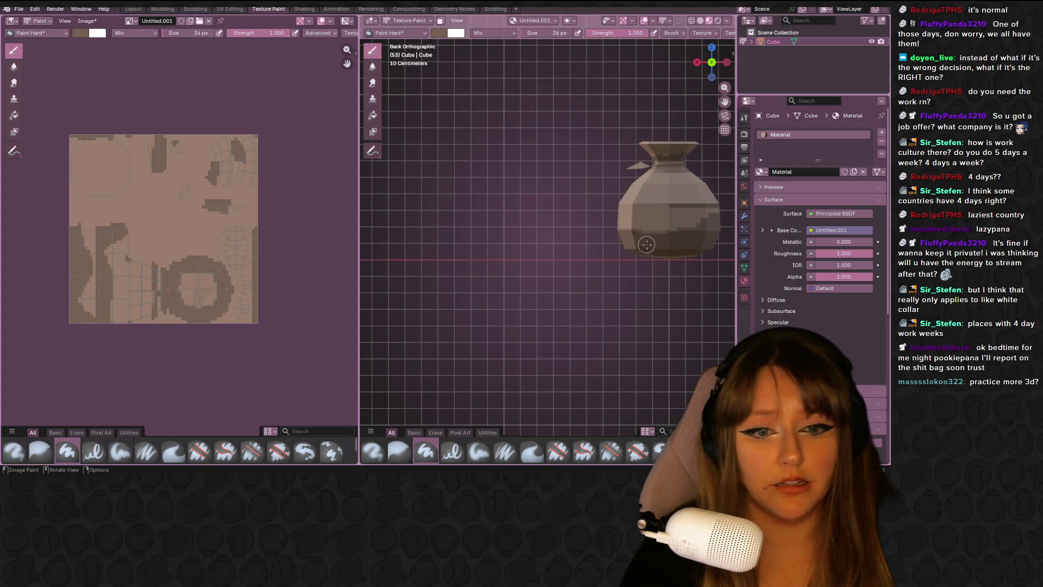
mouse_move(626, 226)
mouse_down()
mouse_move(657, 241)
mouse_move(674, 223)
mouse_move(654, 231)
mouse_up()
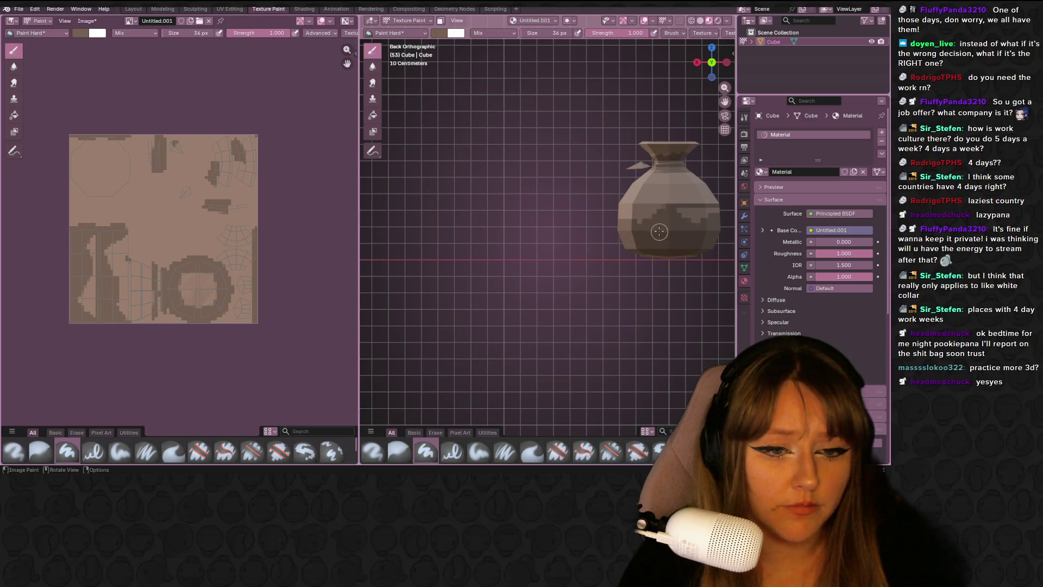
click(698, 61)
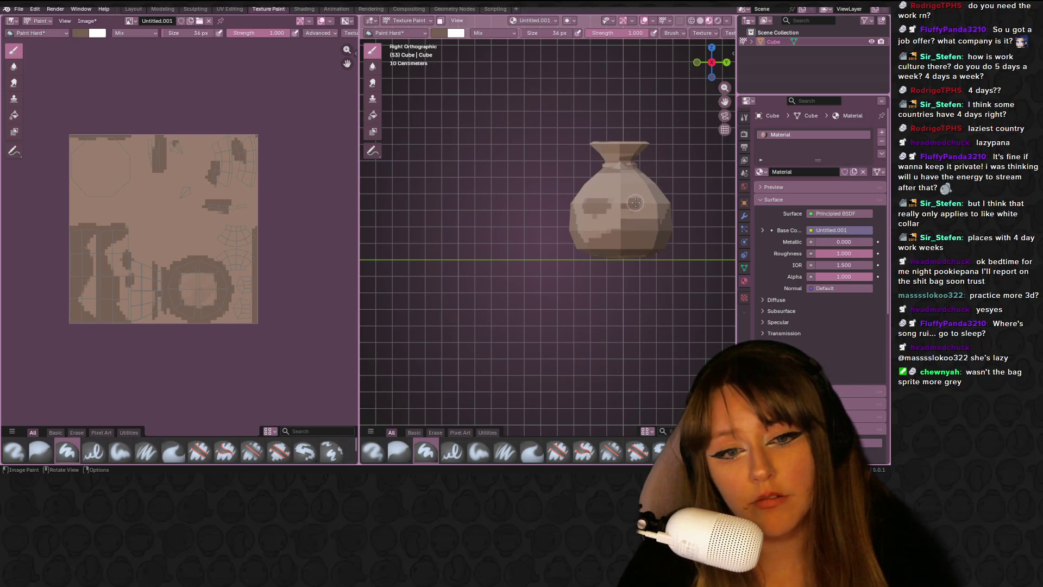
drag(637, 202, 601, 208)
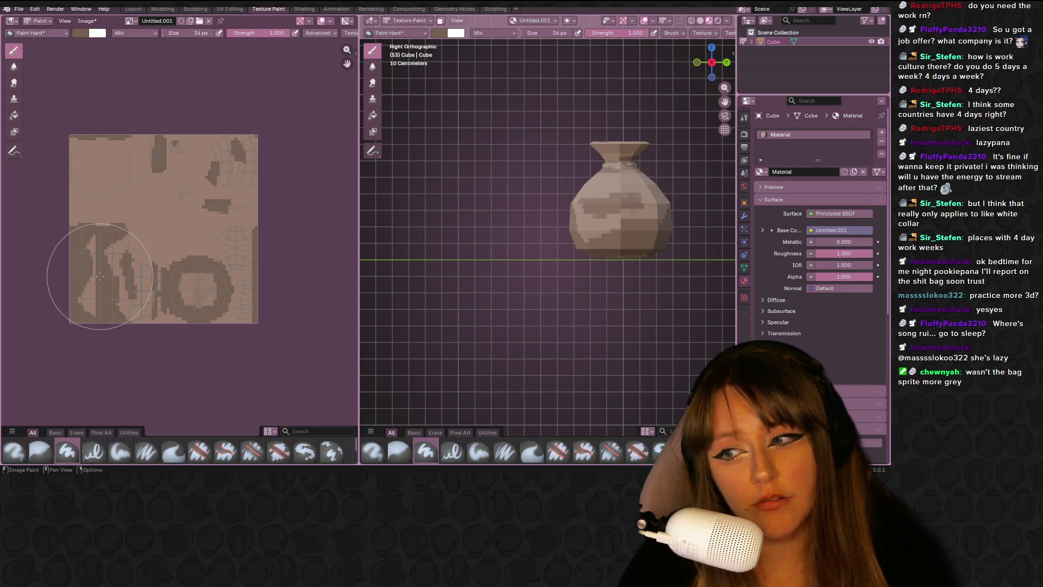
Paint dark brown patches on the bag's upper body from a perspective view.
scroll(92, 268, up, 1)
mouse_move(524, 233)
middle_down()
mouse_move(557, 243)
mouse_move(567, 204)
middle_up()
scroll(568, 216, up, 3)
mouse_move(532, 181)
mouse_down()
mouse_move(546, 166)
mouse_move(520, 164)
mouse_up()
middle_drag(528, 162, 492, 160)
drag(492, 160, 519, 184)
Add dark patches and a small spot across the bag's front, then switch to Aseprite.
middle_drag(520, 184, 481, 188)
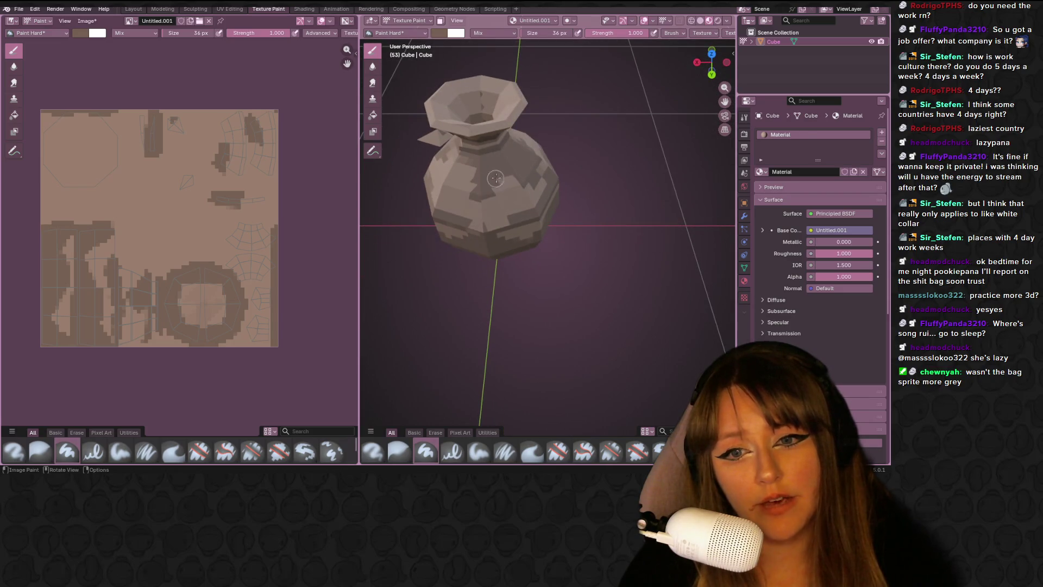
mouse_move(481, 193)
mouse_down()
mouse_move(514, 177)
mouse_move(472, 200)
mouse_move(469, 164)
mouse_up()
middle_drag(476, 204, 489, 193)
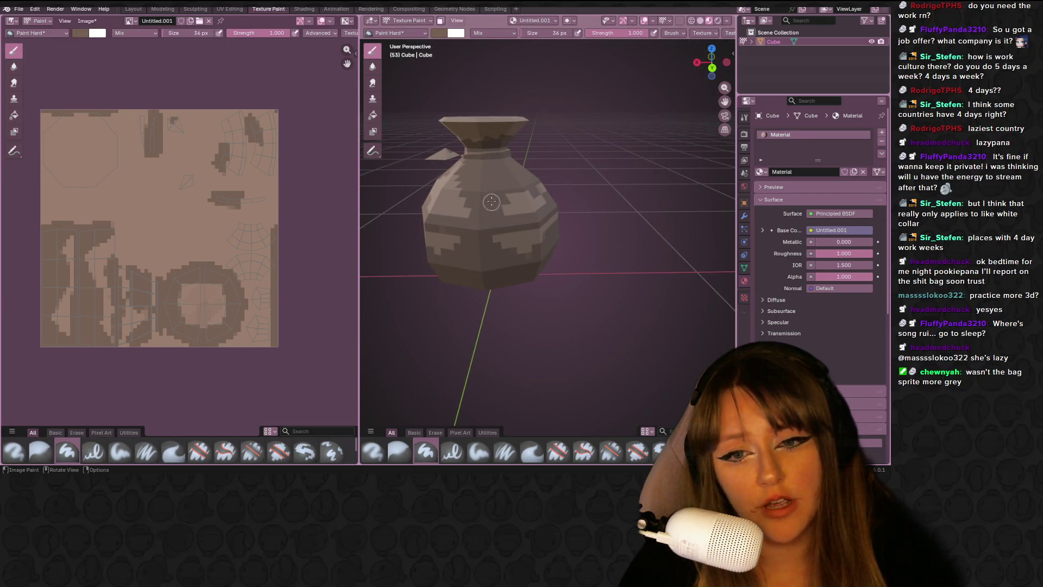
mouse_move(489, 217)
middle_down()
mouse_move(501, 211)
mouse_move(456, 229)
middle_up()
click(457, 227)
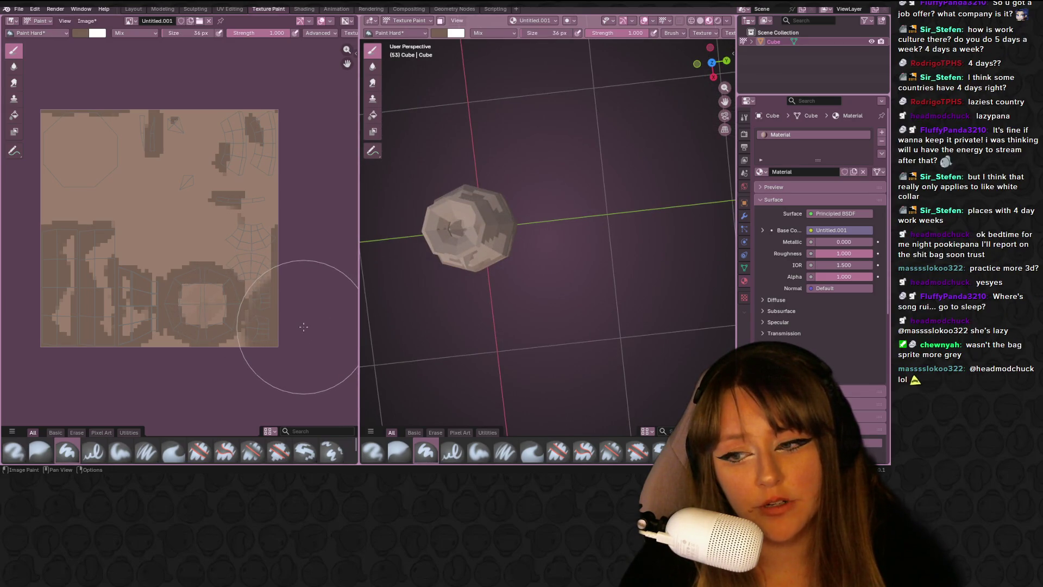
mouse_move(407, 303)
middle_down()
mouse_move(478, 246)
mouse_move(434, 262)
mouse_move(464, 214)
mouse_move(492, 206)
middle_up()
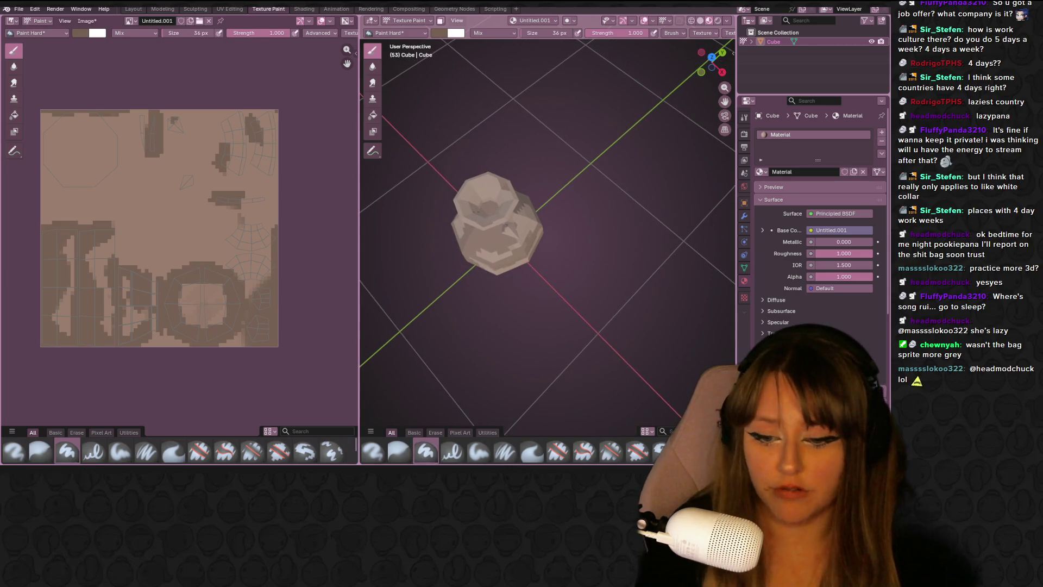
key(alt+Tab)
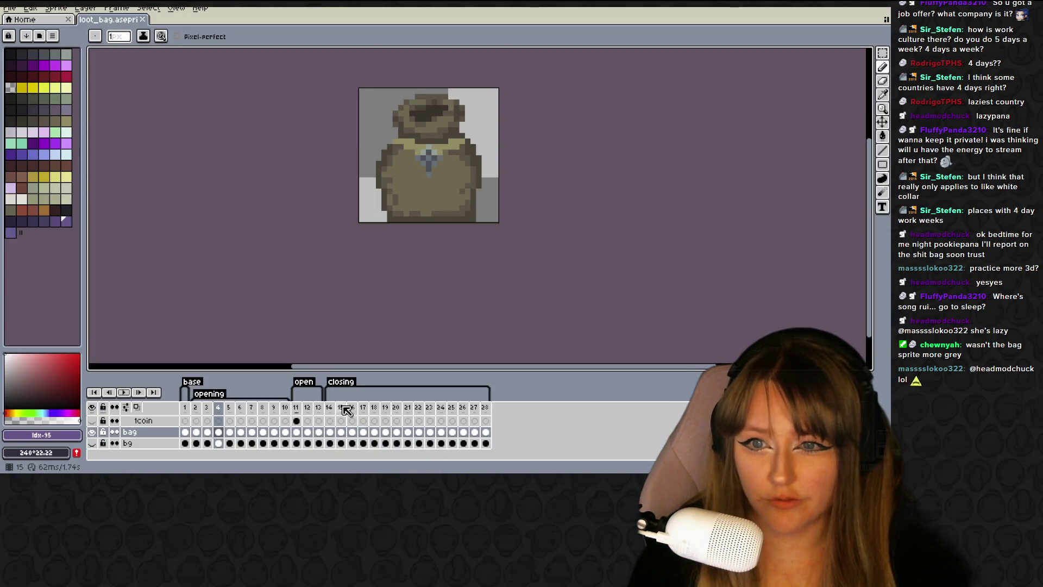
Play the 28-frame loot_bag animation to watch the bag open and close.
key(Return)
click(124, 393)
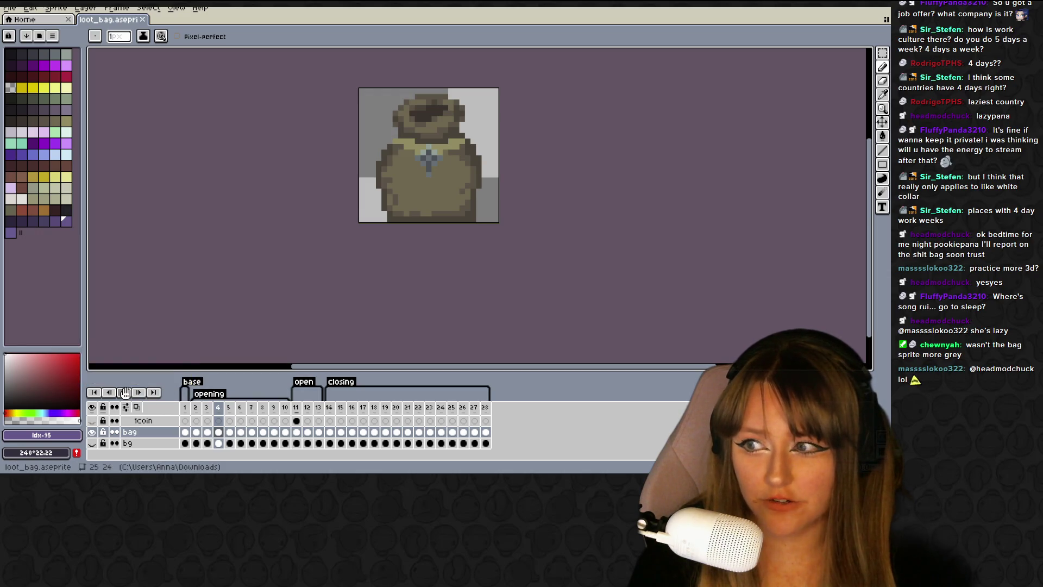
click(125, 392)
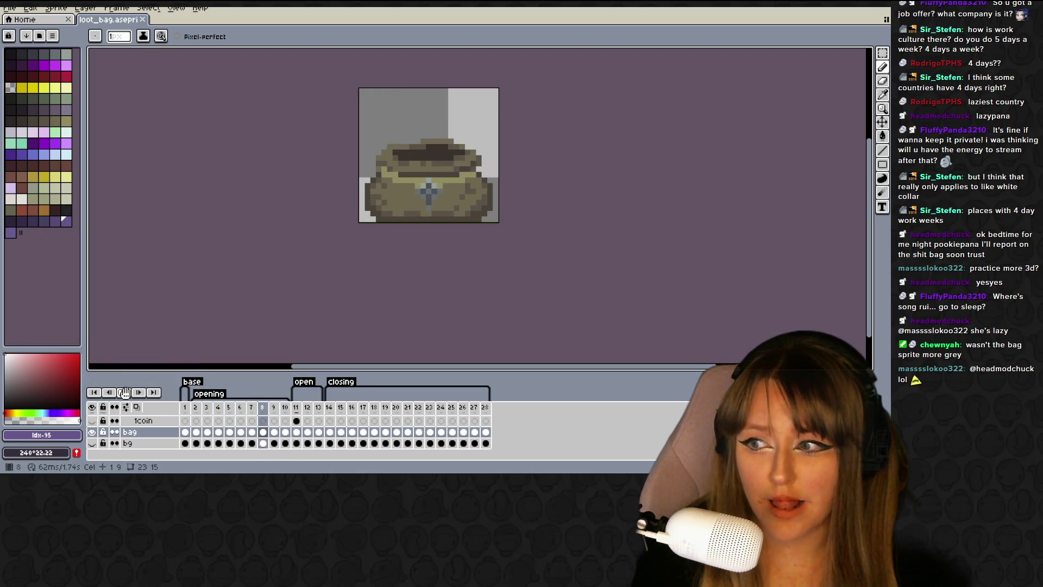
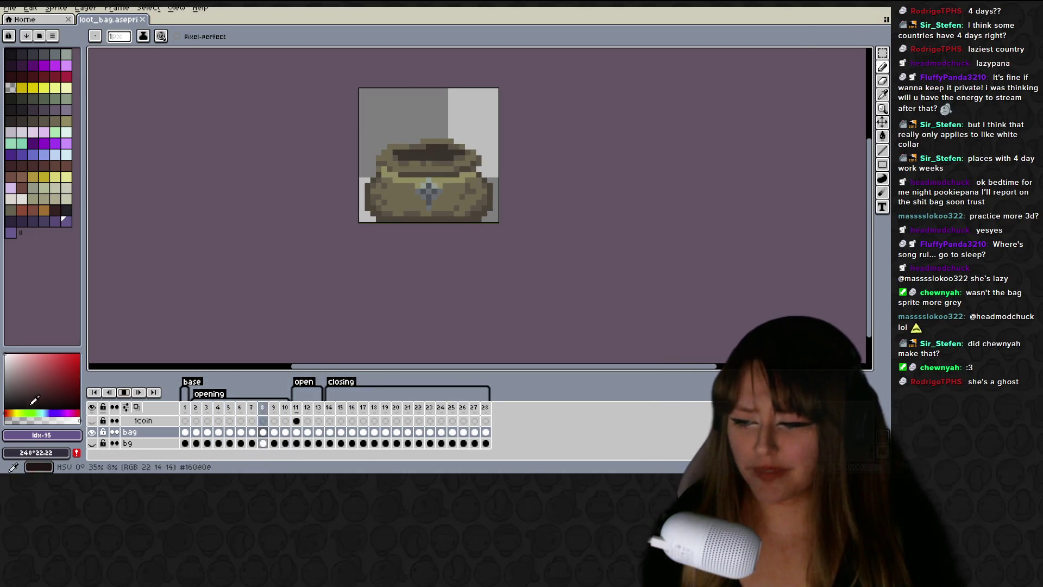
Stop the loot bag animation in Aseprite and return to the Blender painting session.
click(136, 394)
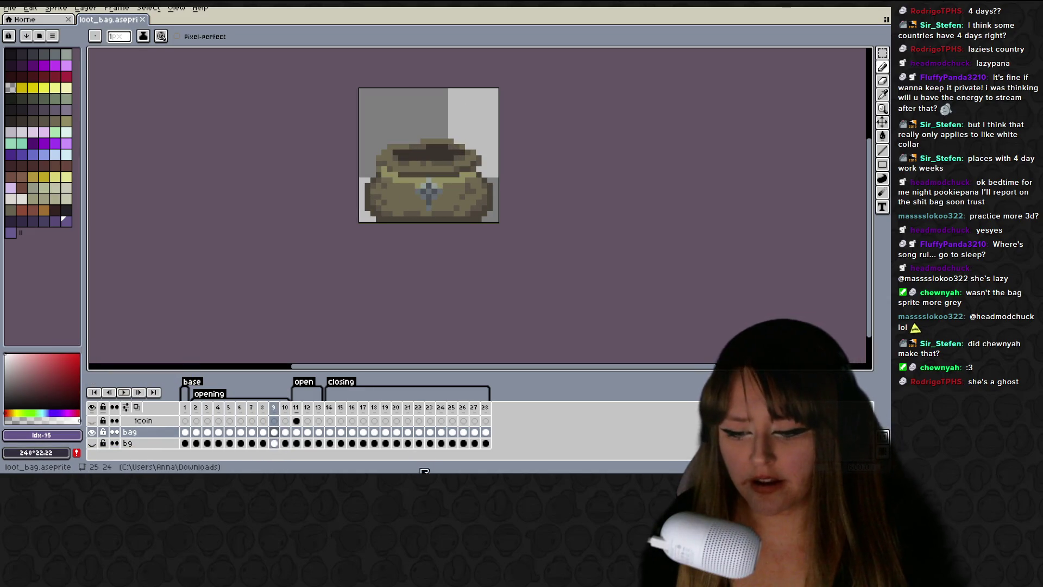
key(alt+Tab)
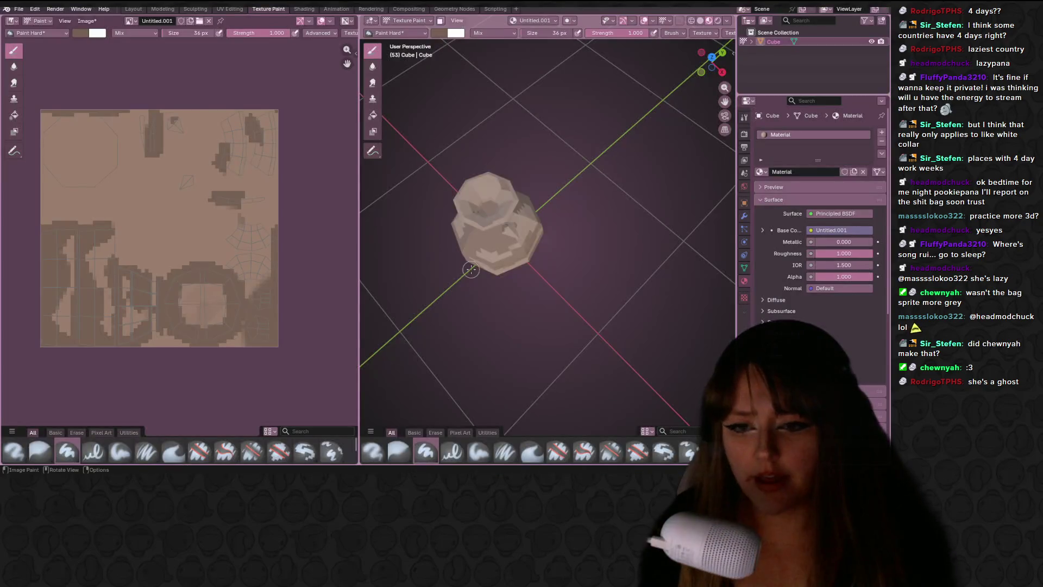
Orbit to the bag and pick a dark blue paint colour in the colour picker.
scroll(528, 216, up, 5)
mouse_move(511, 217)
middle_down()
mouse_move(528, 215)
mouse_move(487, 232)
mouse_move(522, 207)
middle_up()
scroll(528, 216, down, 5)
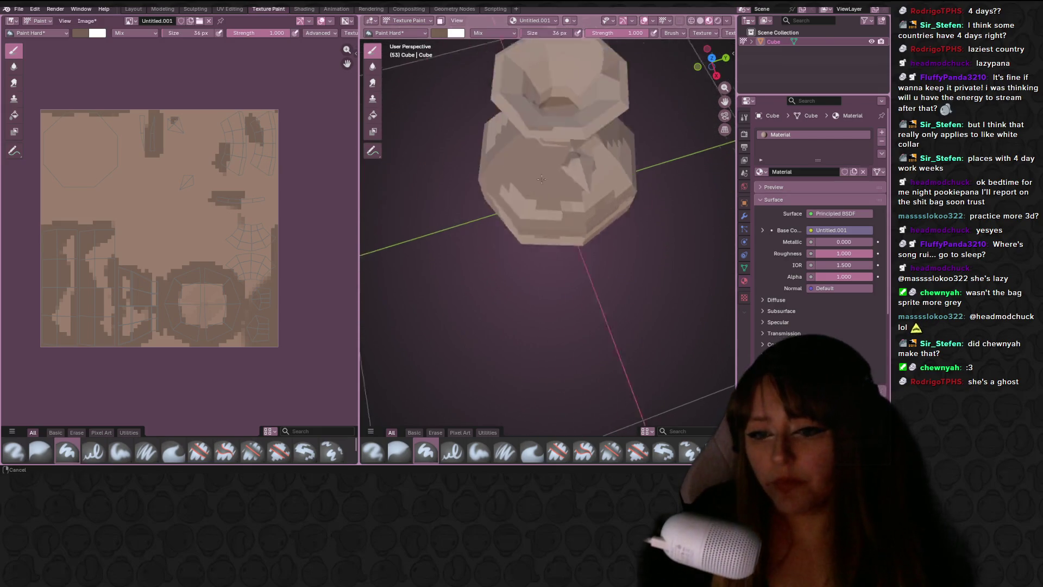
scroll(536, 188, up, 6)
scroll(509, 177, down, 3)
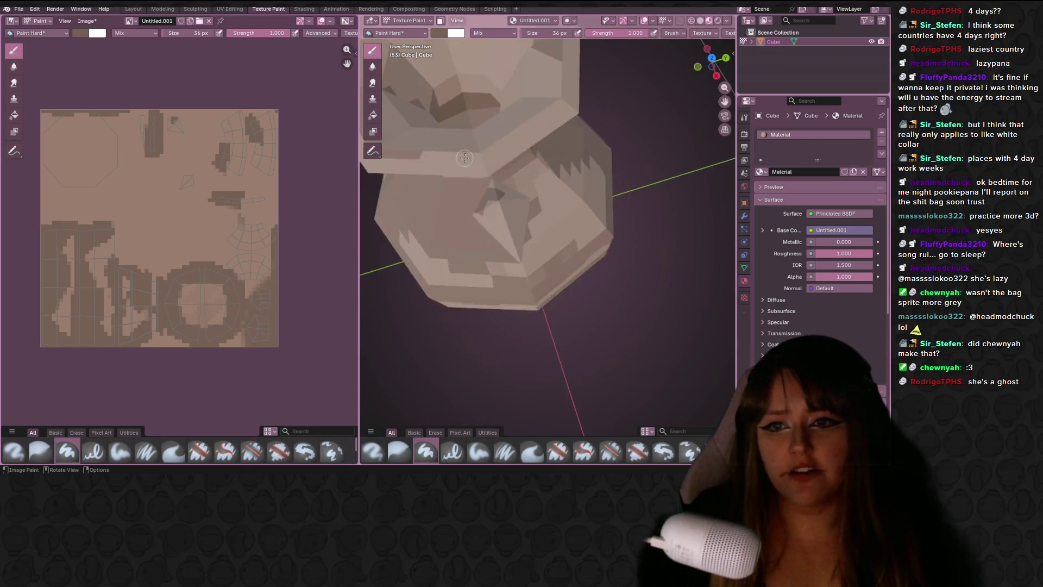
click(38, 33)
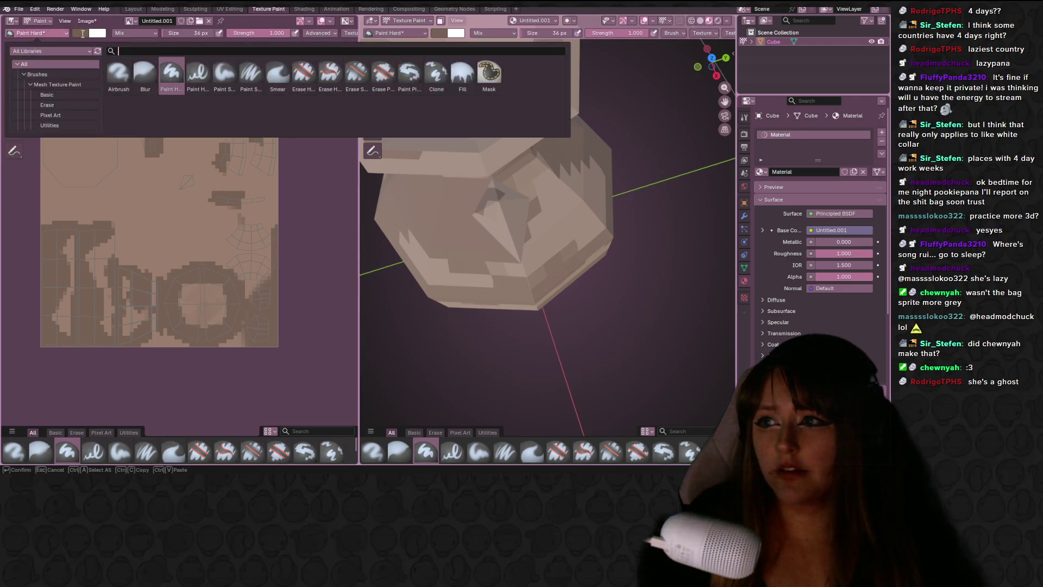
click(82, 33)
click(134, 69)
drag(156, 81, 120, 76)
Face the bag's front and set the brush size to 1 px.
middle_drag(499, 210, 501, 206)
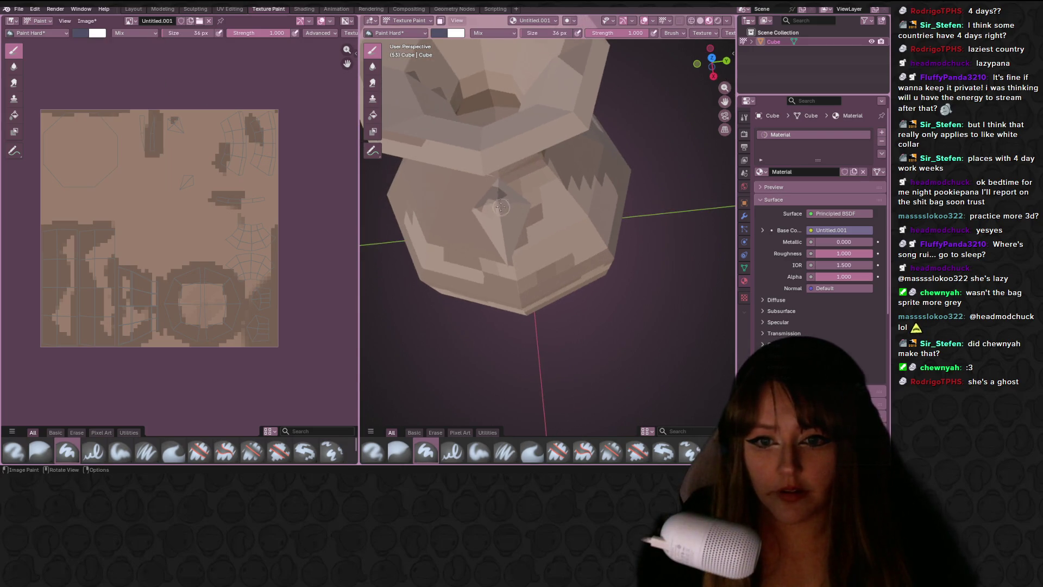
key(f)
click(161, 145)
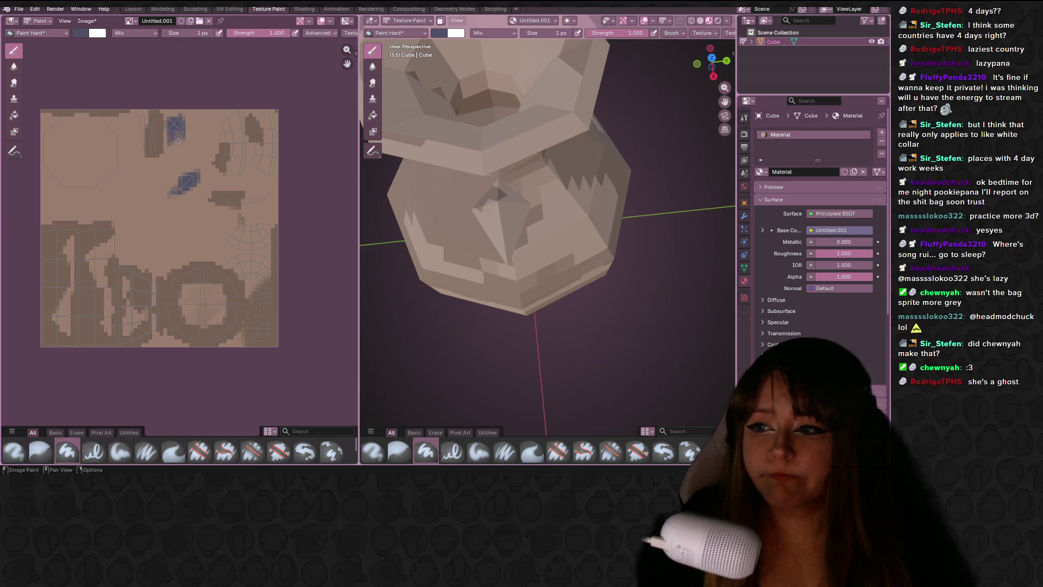
Paint the blue gem pixels onto the front of the bag's texture.
click(176, 142)
scroll(163, 104, up, 4)
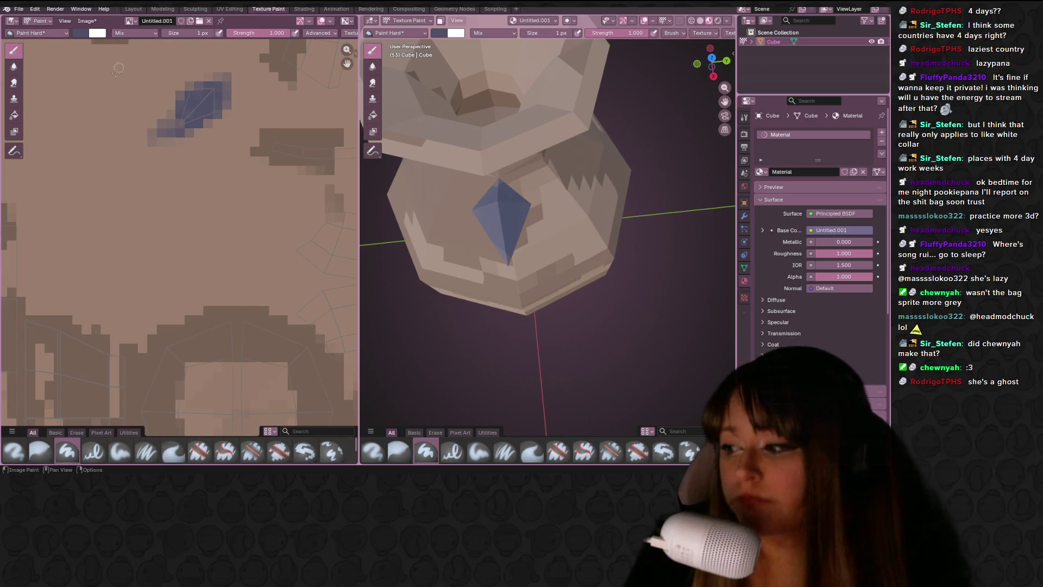
middle_drag(229, 106, 236, 133)
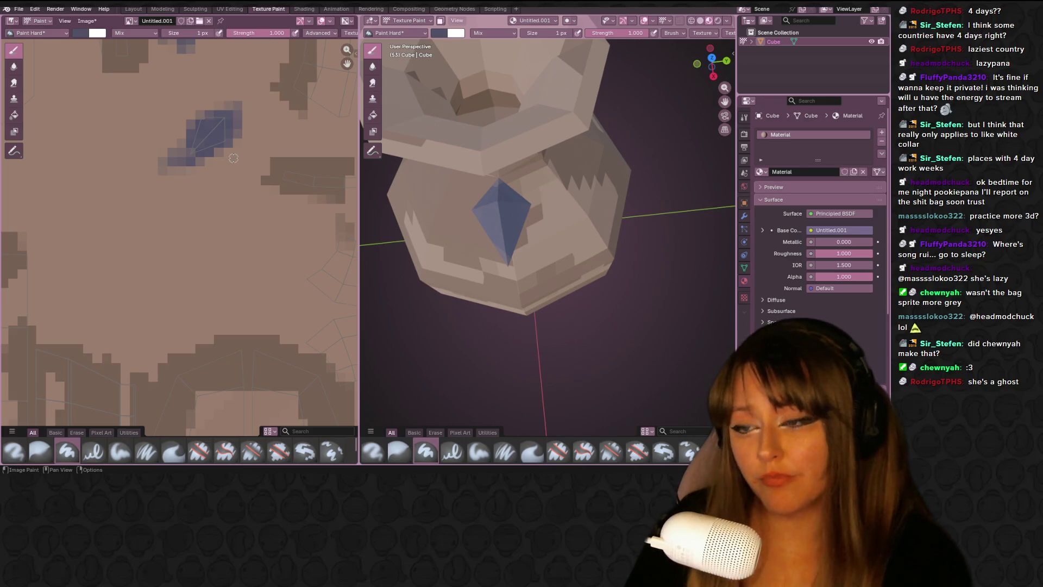
scroll(228, 120, up, 2)
mouse_move(228, 121)
middle_down()
mouse_move(277, 164)
mouse_move(297, 200)
middle_up()
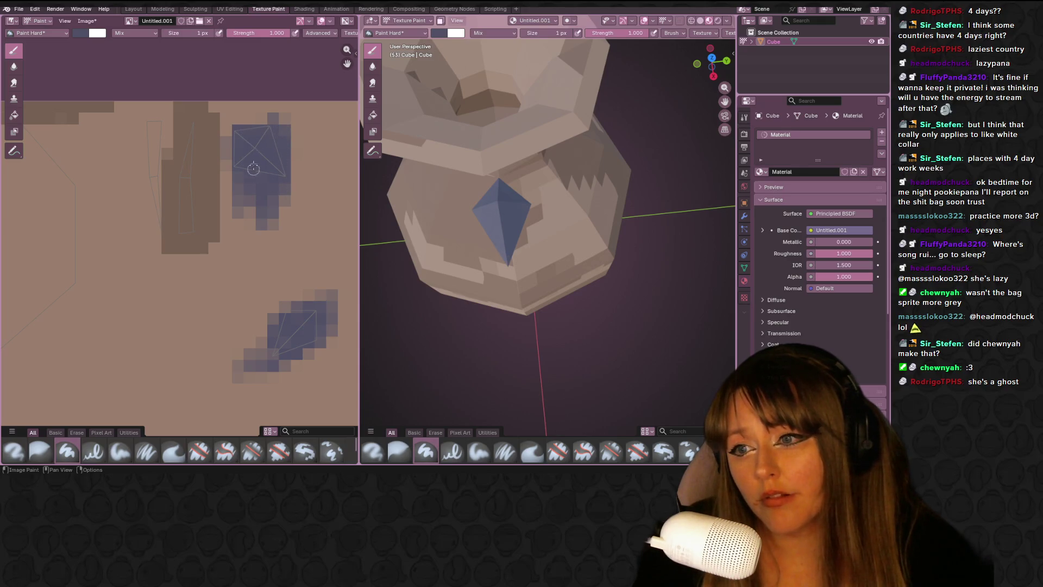
Darken the colour to grey-blue #343442, paint shading inside the gem, then switch to UV Editing.
click(80, 34)
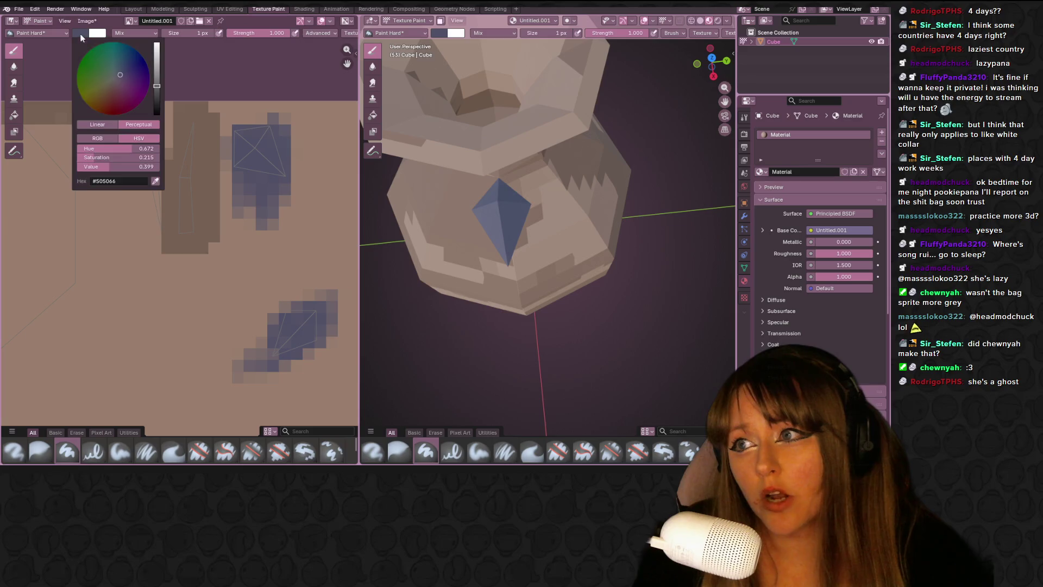
click(155, 98)
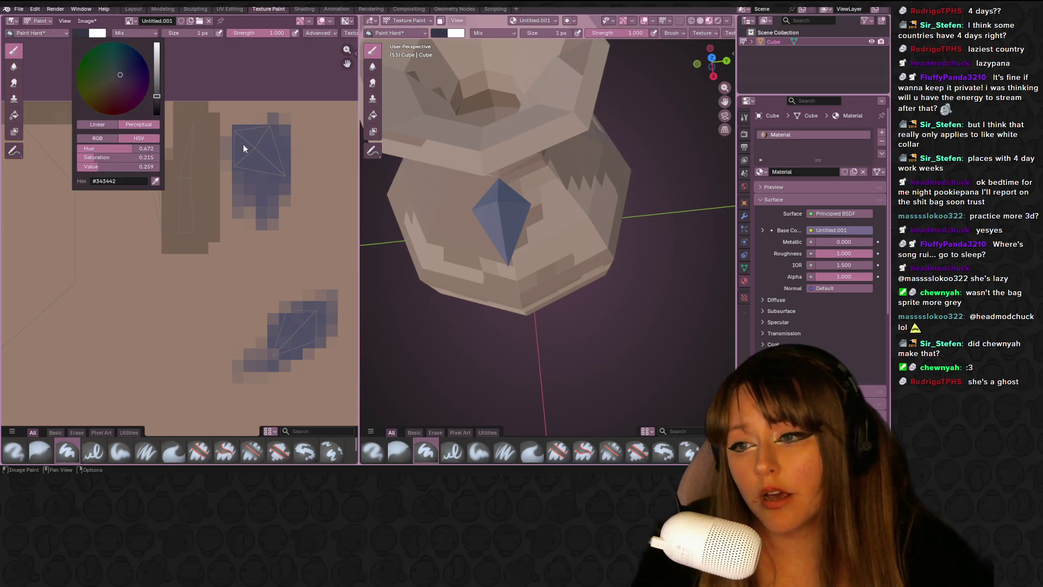
scroll(254, 148, up, 1)
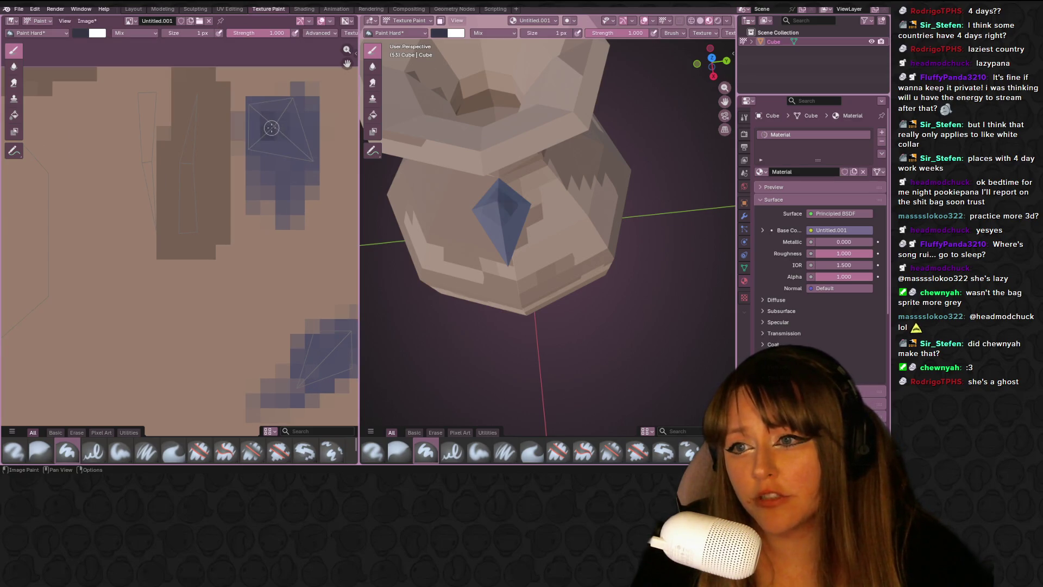
middle_drag(275, 118, 244, 148)
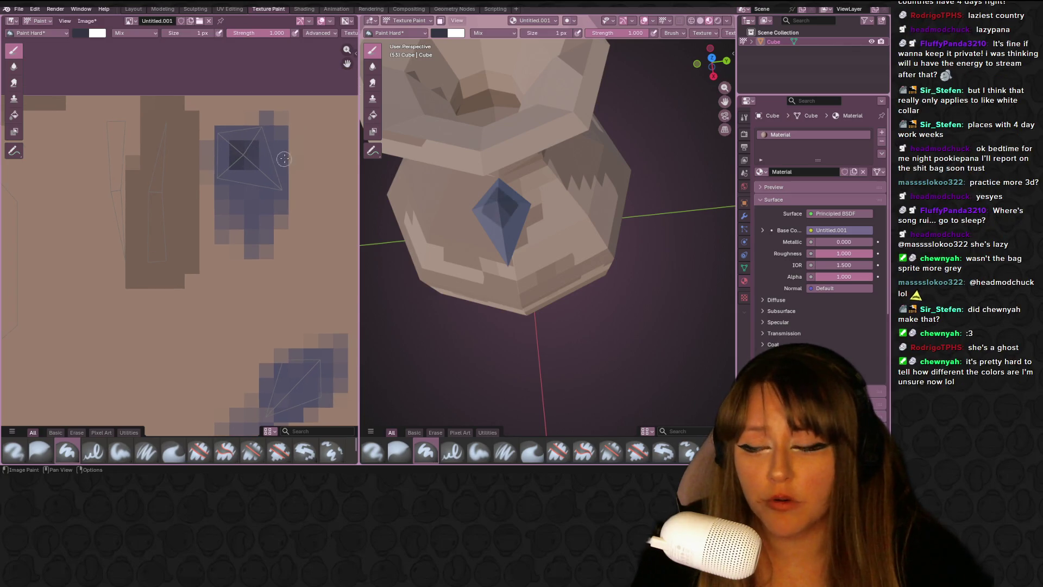
drag(286, 177, 281, 131)
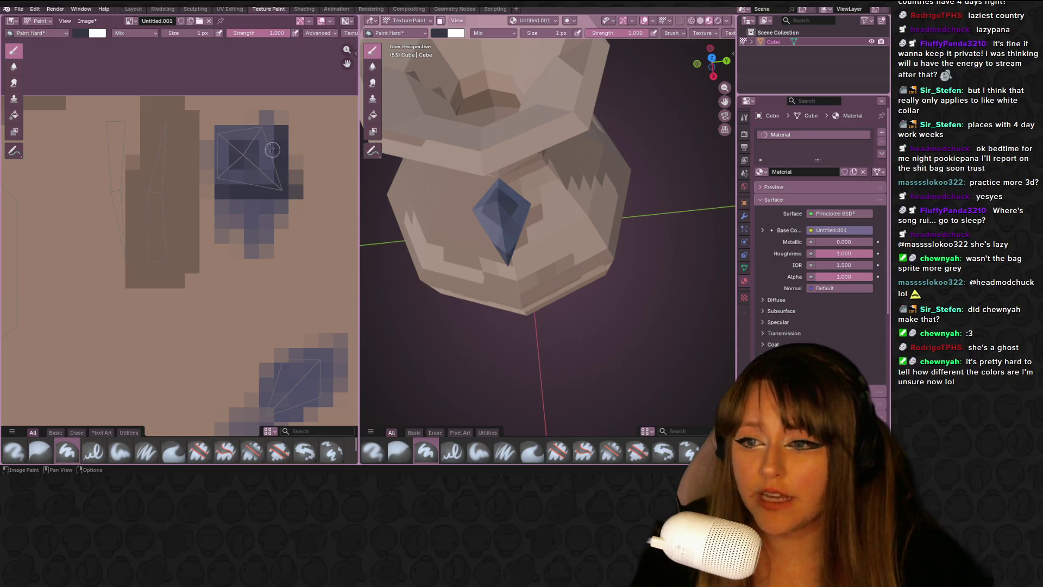
middle_drag(271, 149, 275, 166)
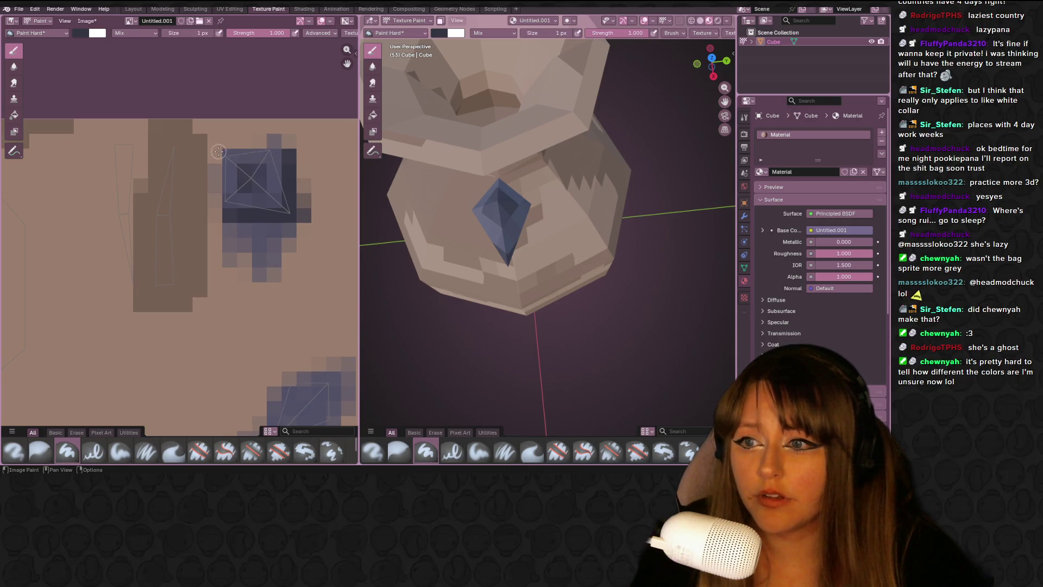
middle_drag(504, 179, 378, 179)
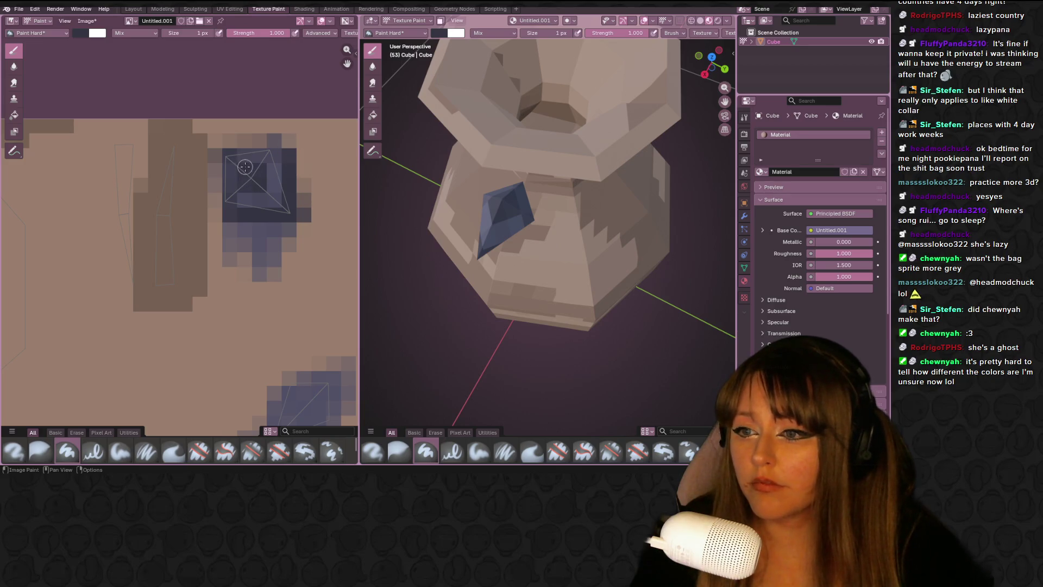
click(230, 9)
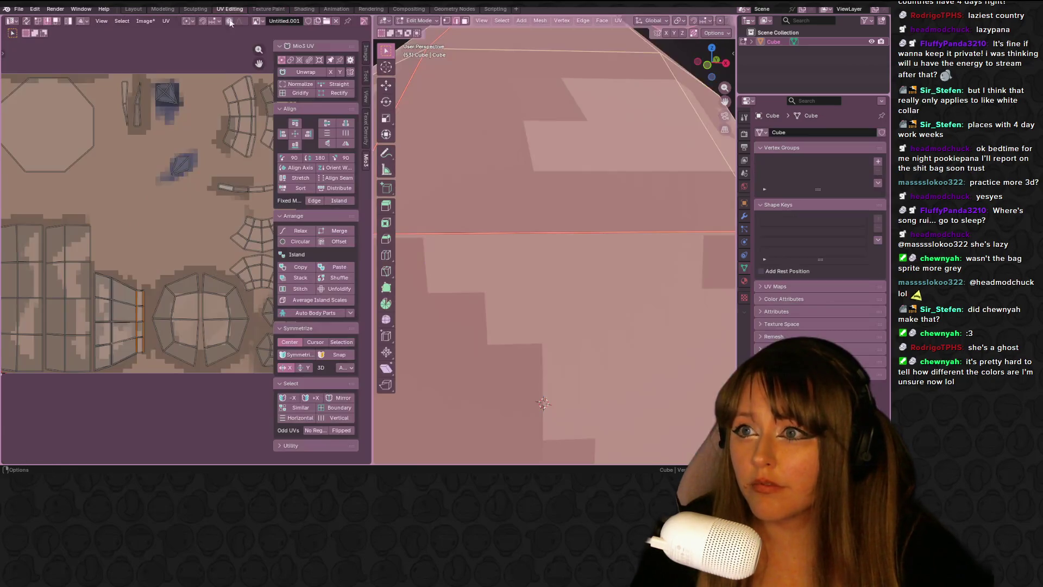
Select the gem's UV island and scale it up.
click(164, 92)
key(s)
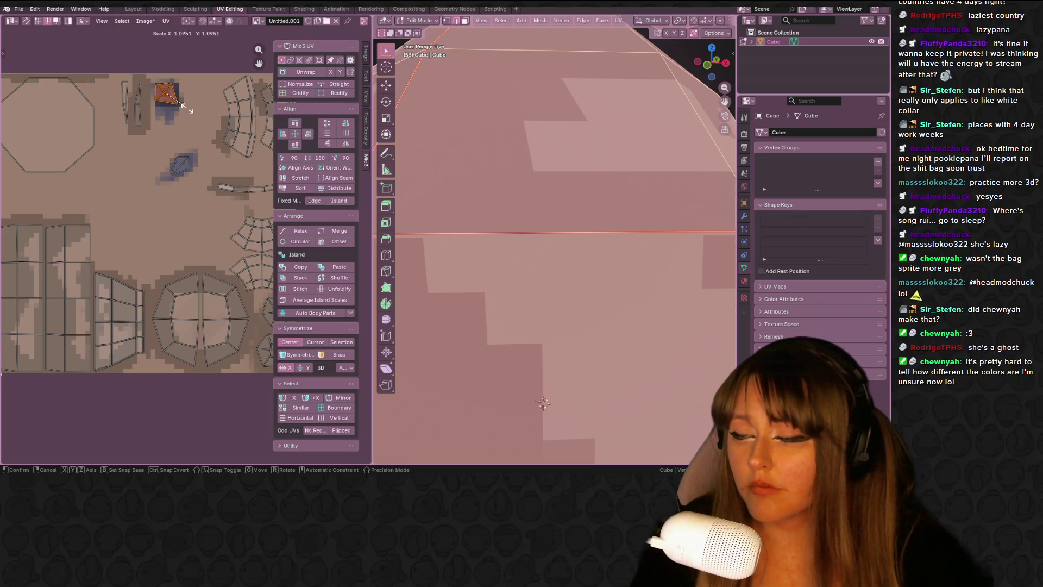
click(195, 109)
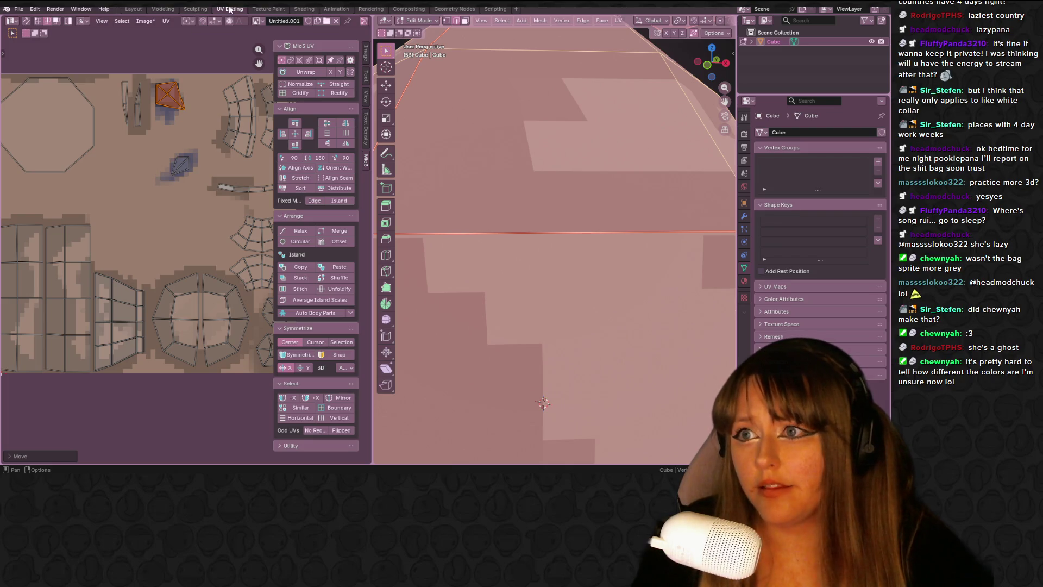
In Texture Paint, paint the dark block's right column, undoing a stray row.
click(270, 9)
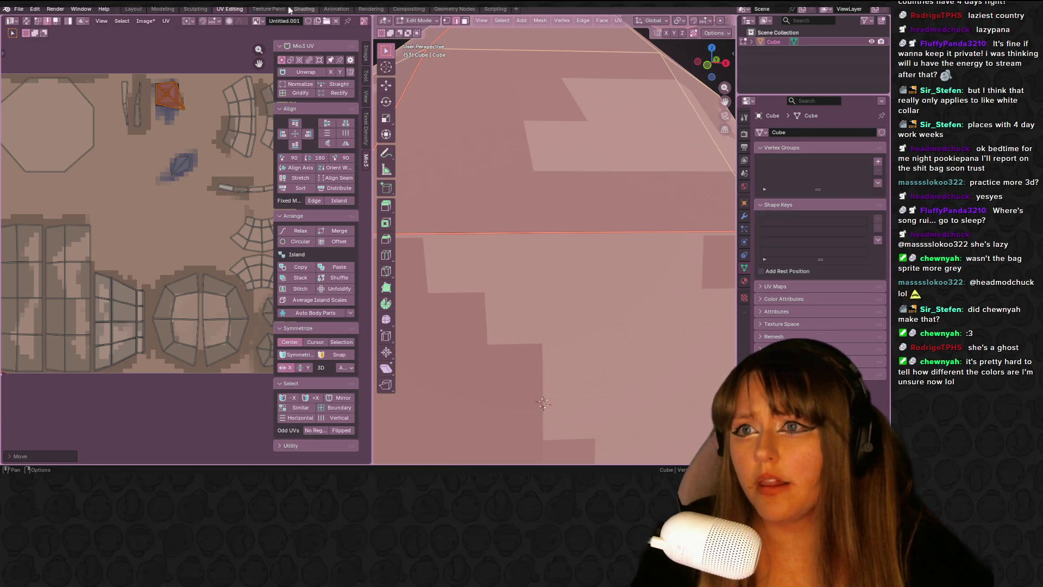
scroll(293, 235, up, 1)
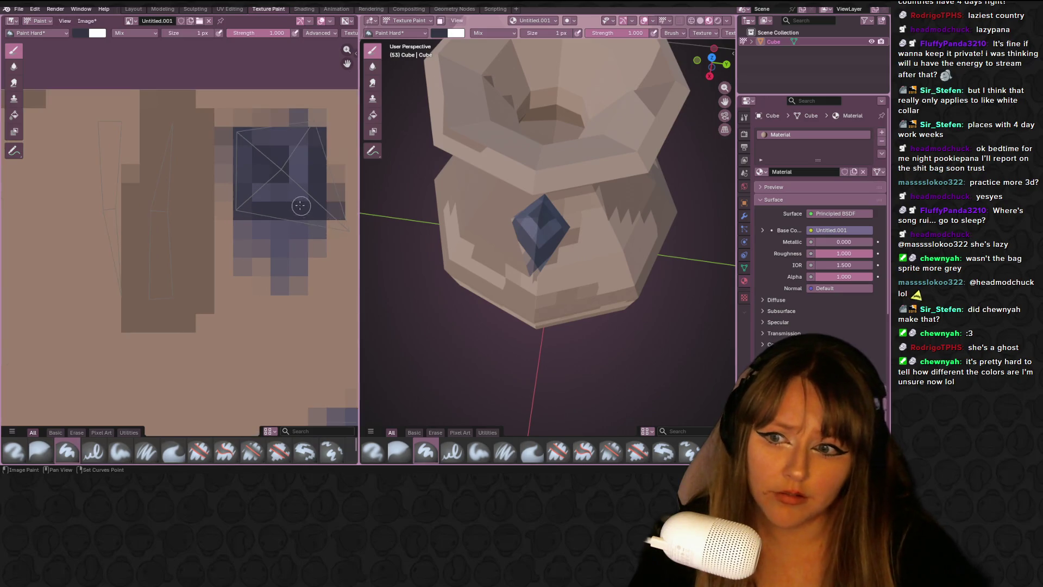
mouse_move(291, 141)
mouse_down()
mouse_move(288, 239)
mouse_move(290, 207)
mouse_move(282, 228)
mouse_move(250, 226)
mouse_move(283, 255)
mouse_up()
key(ctrl+z)
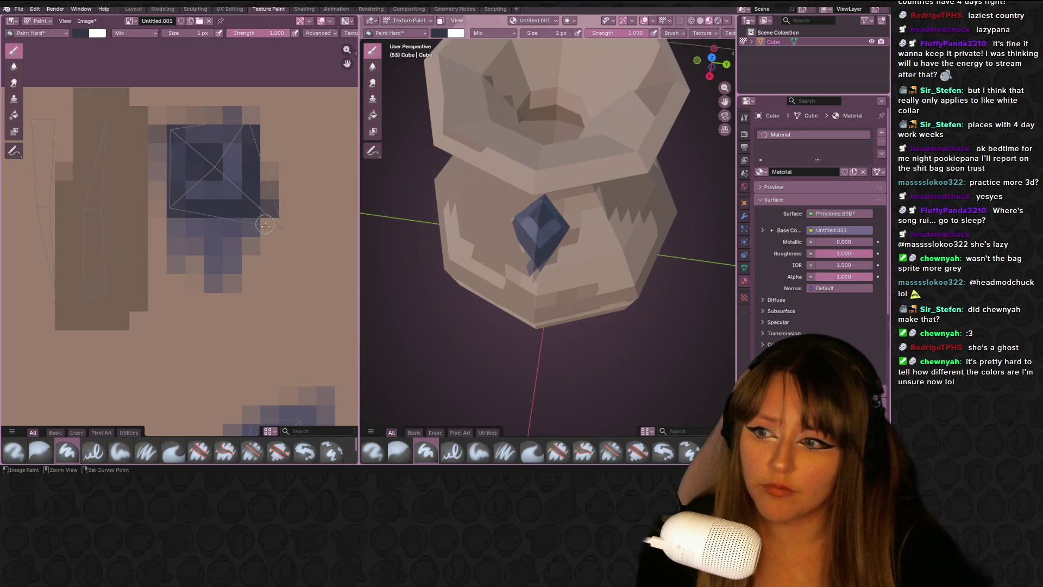
drag(271, 217, 270, 100)
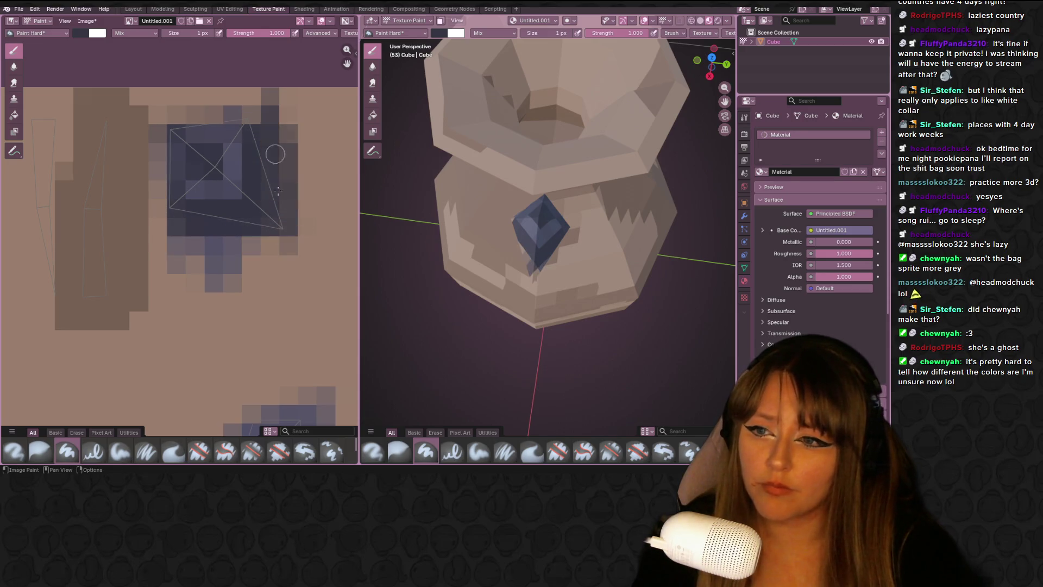
Back in UV Editing, move the gem's UV island over the painted block.
click(237, 9)
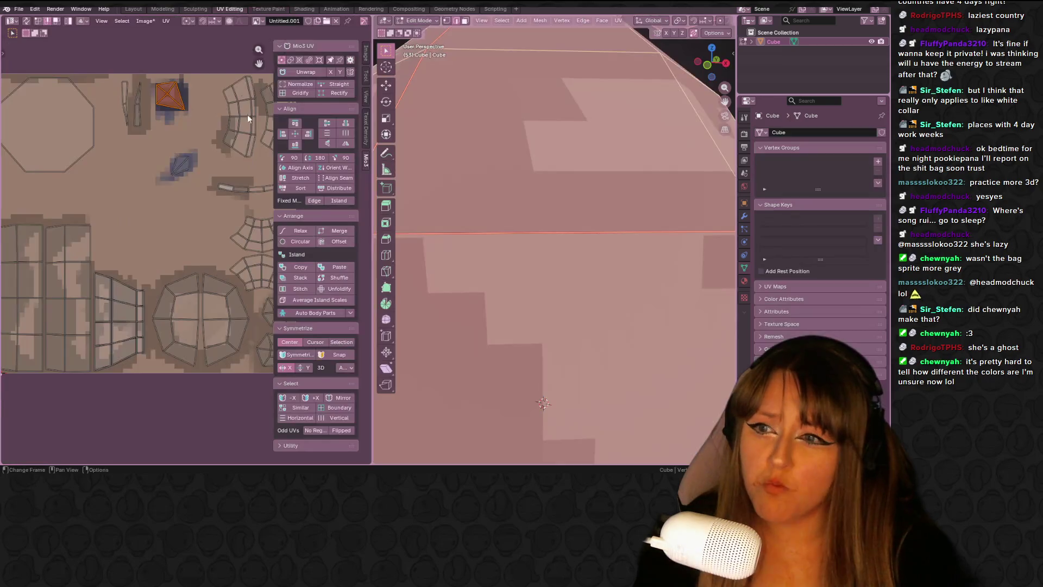
scroll(518, 218, down, 10)
scroll(518, 217, up, 4)
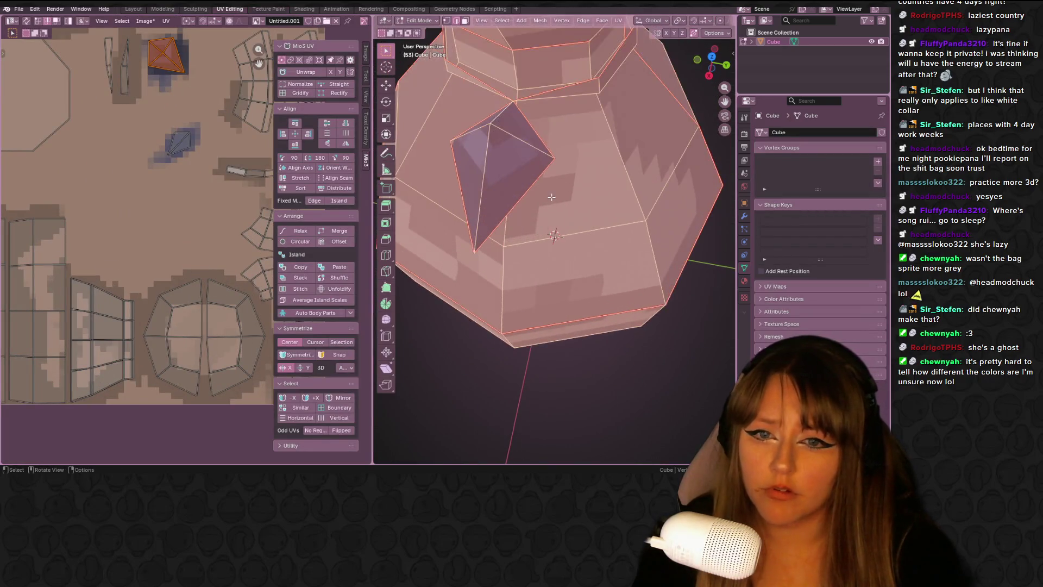
scroll(179, 283, up, 3)
middle_drag(178, 58, 177, 325)
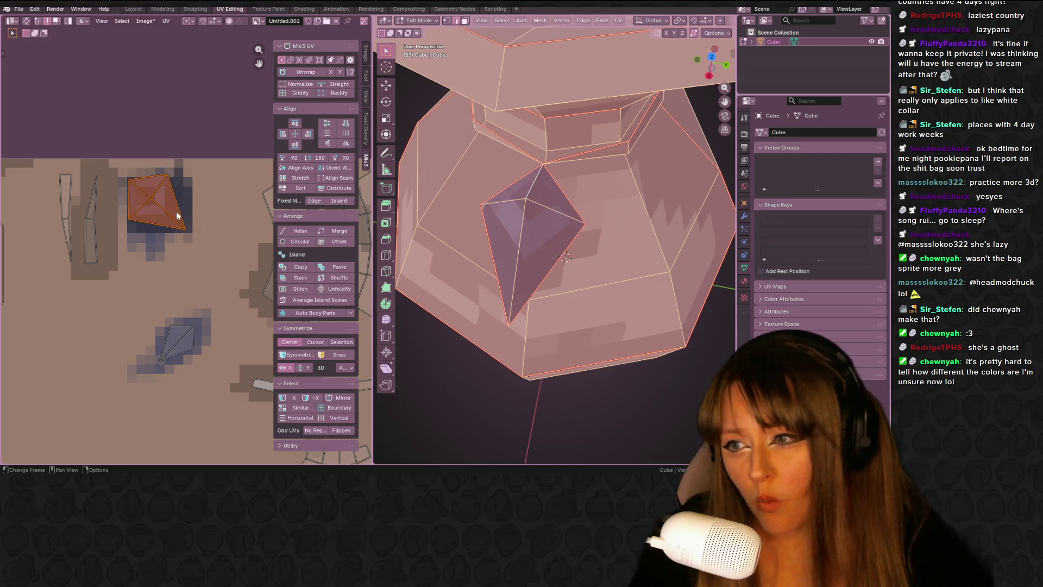
key(g)
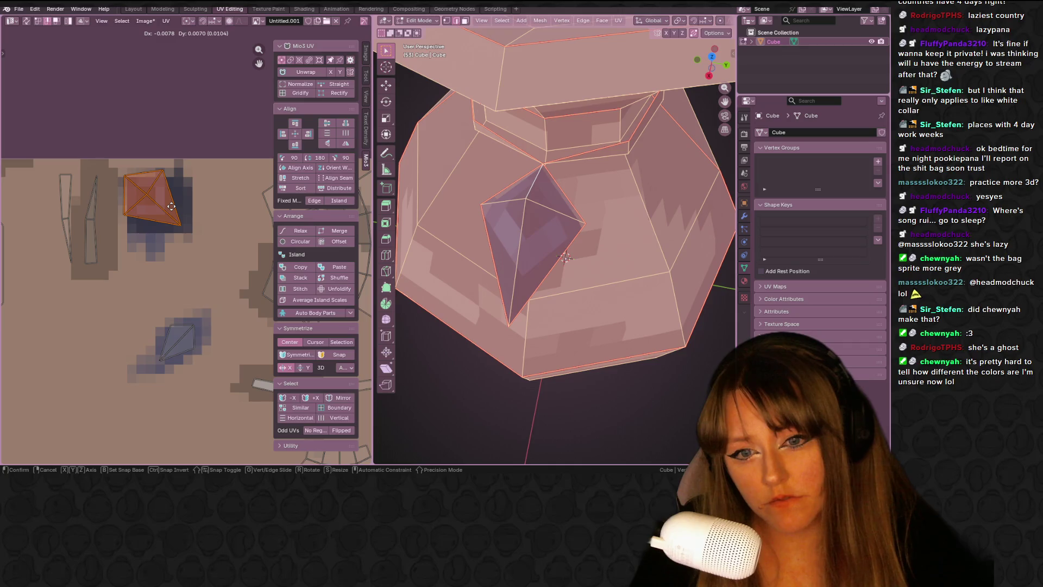
click(174, 214)
Rotate the gem's UV island and reposition it over the blue patch.
scroll(194, 230, up, 4)
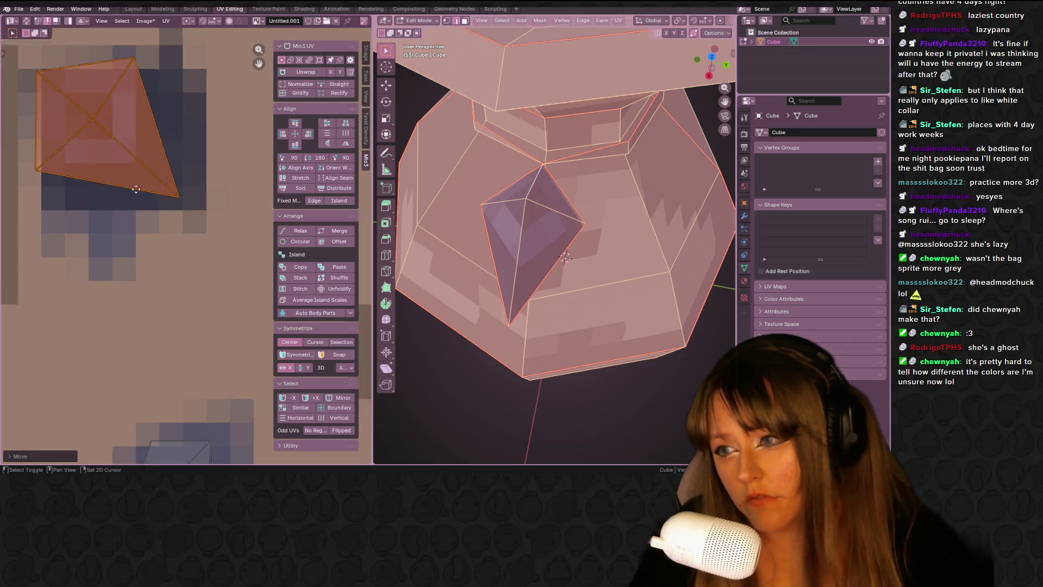
key(r)
click(242, 260)
key(g)
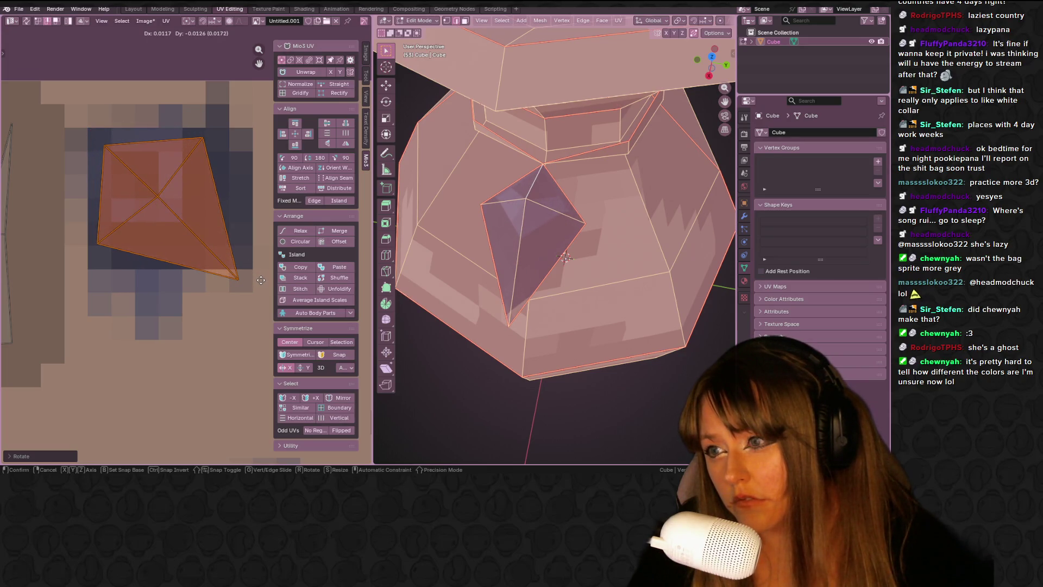
click(260, 280)
middle_drag(543, 244, 567, 239)
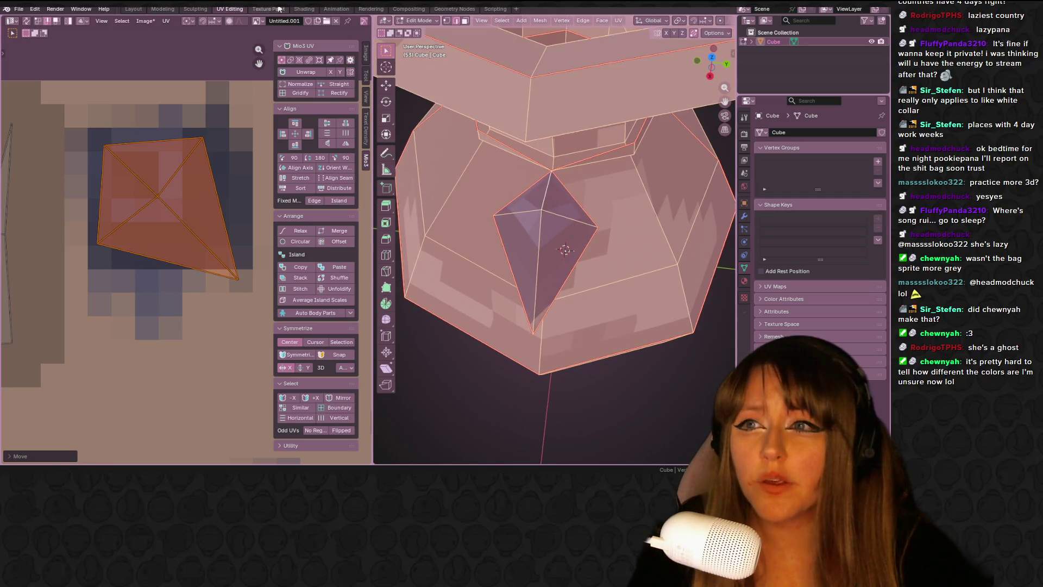
Lighten the colour to grey-blue and paint a lighter ring around the dark centre square.
click(262, 10)
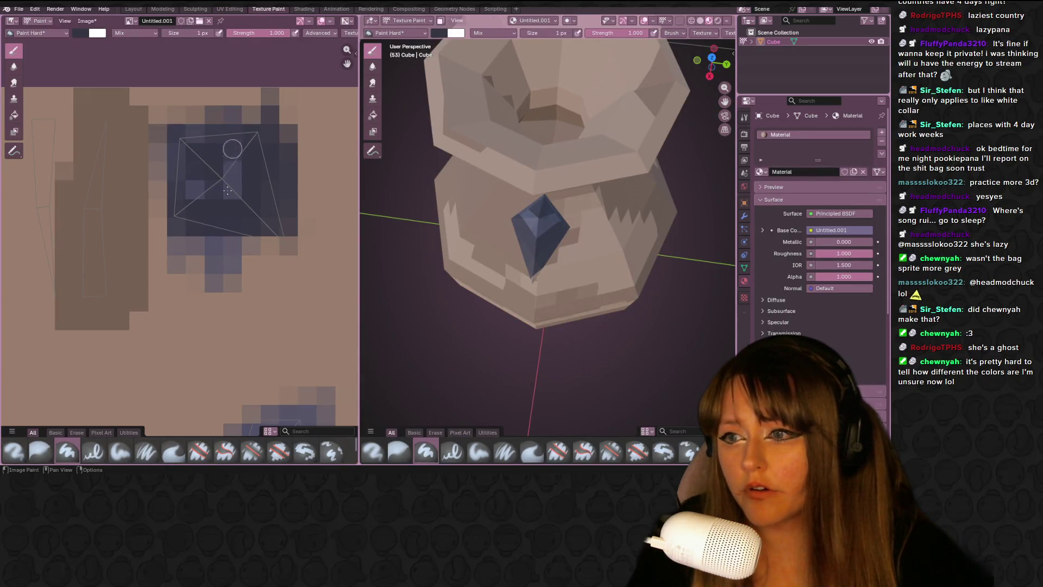
click(80, 32)
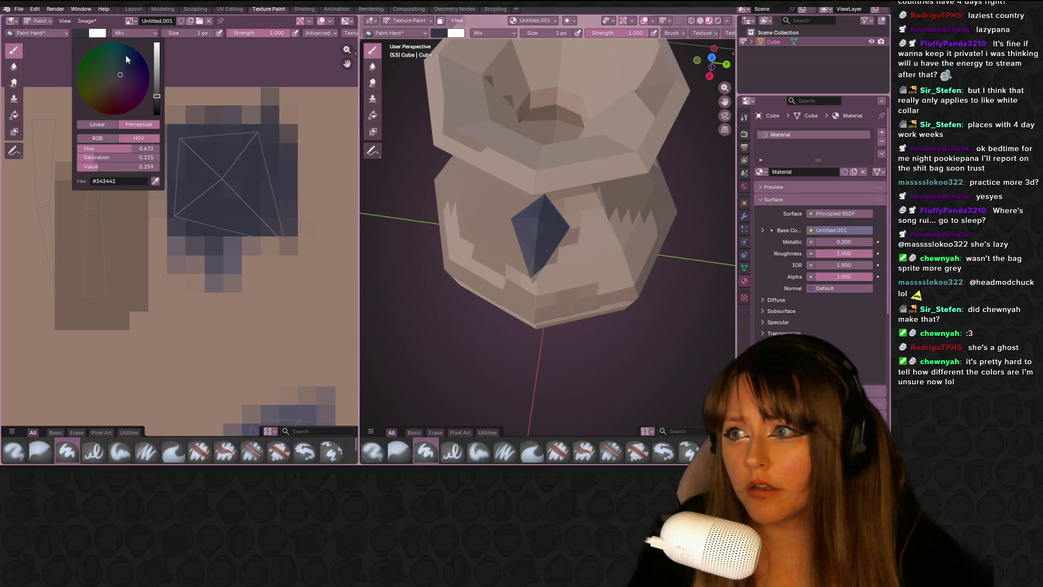
click(156, 71)
drag(232, 187, 219, 178)
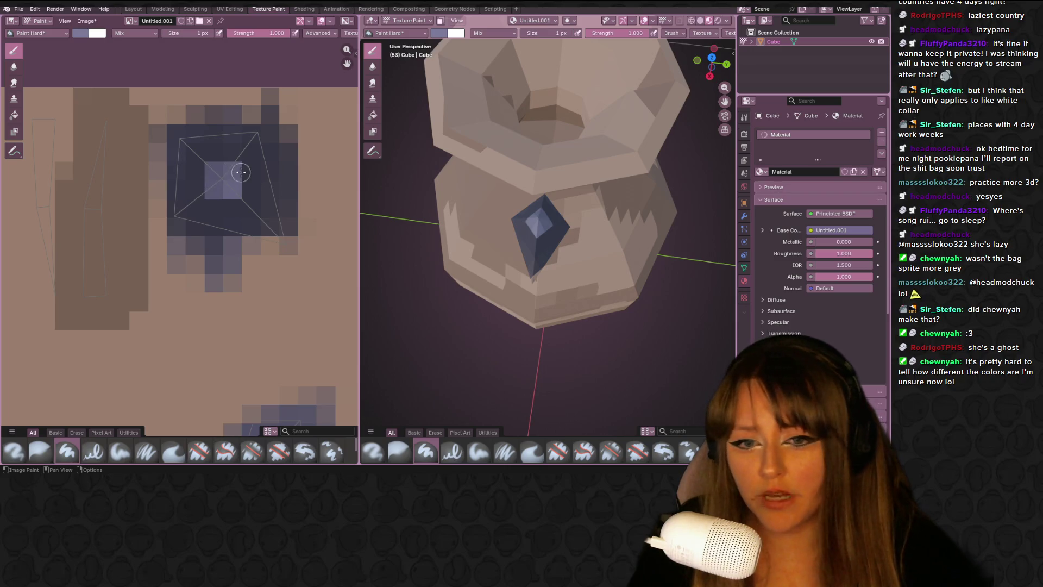
mouse_move(252, 136)
mouse_down()
mouse_move(179, 129)
mouse_move(175, 209)
mouse_move(202, 227)
mouse_up()
mouse_move(281, 249)
mouse_down()
mouse_move(182, 243)
mouse_move(255, 249)
mouse_up()
drag(197, 234, 297, 234)
drag(262, 129, 274, 208)
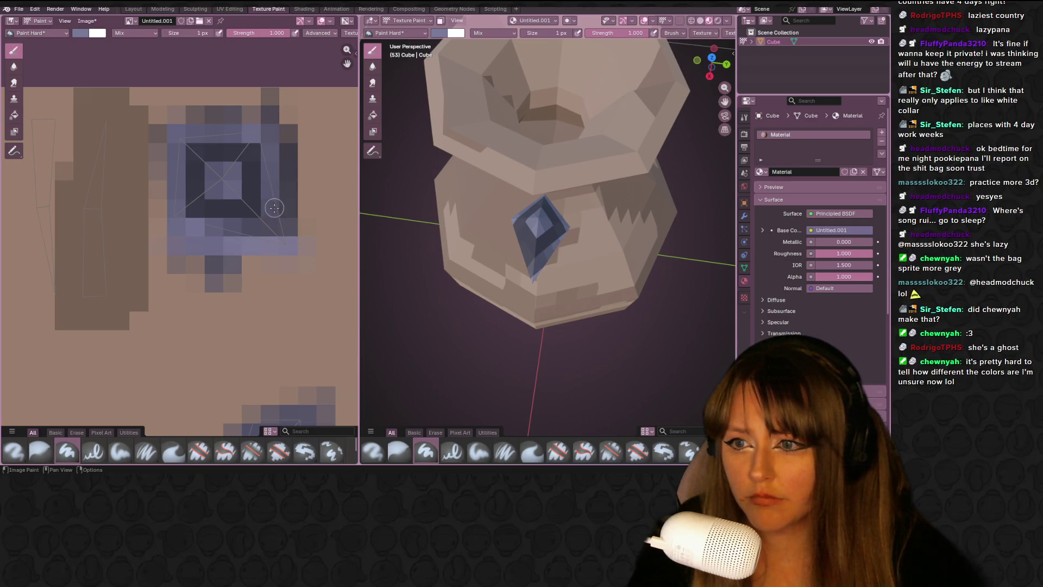
click(230, 9)
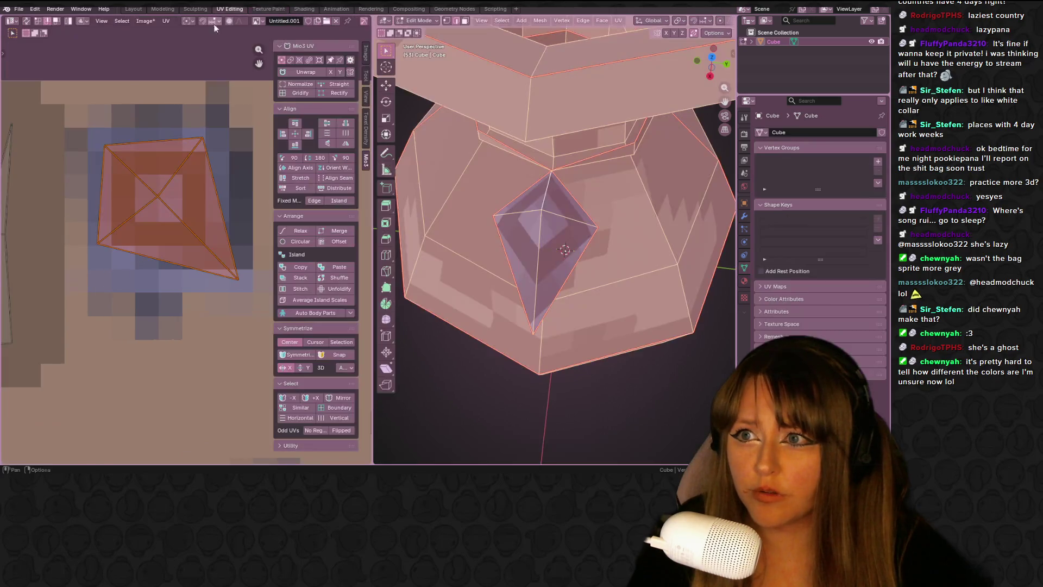
In vertex select, move the gem's bottom-right and top-right UV corners to the painted square.
click(234, 269)
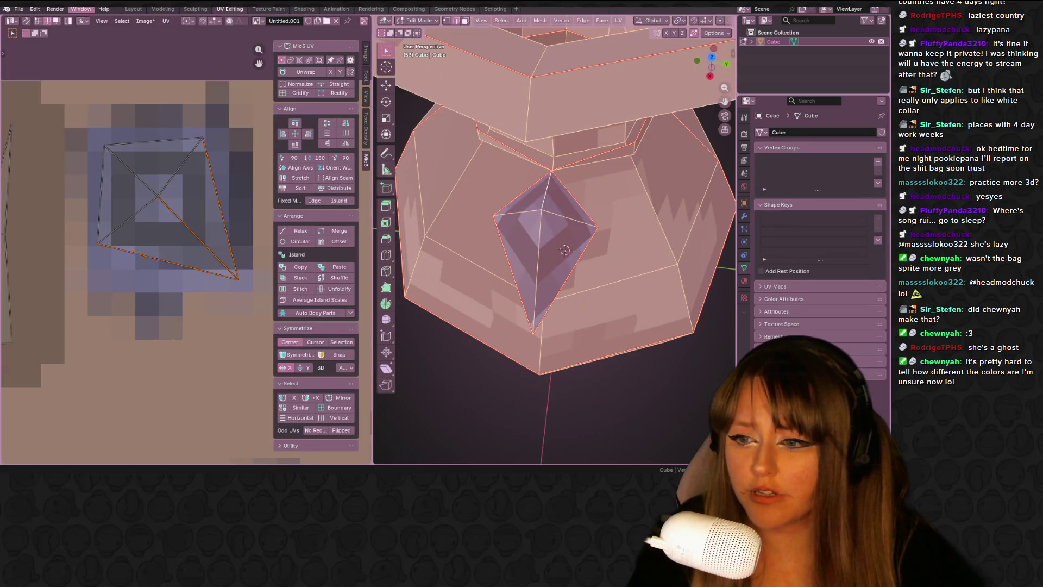
click(36, 22)
click(238, 279)
key(g)
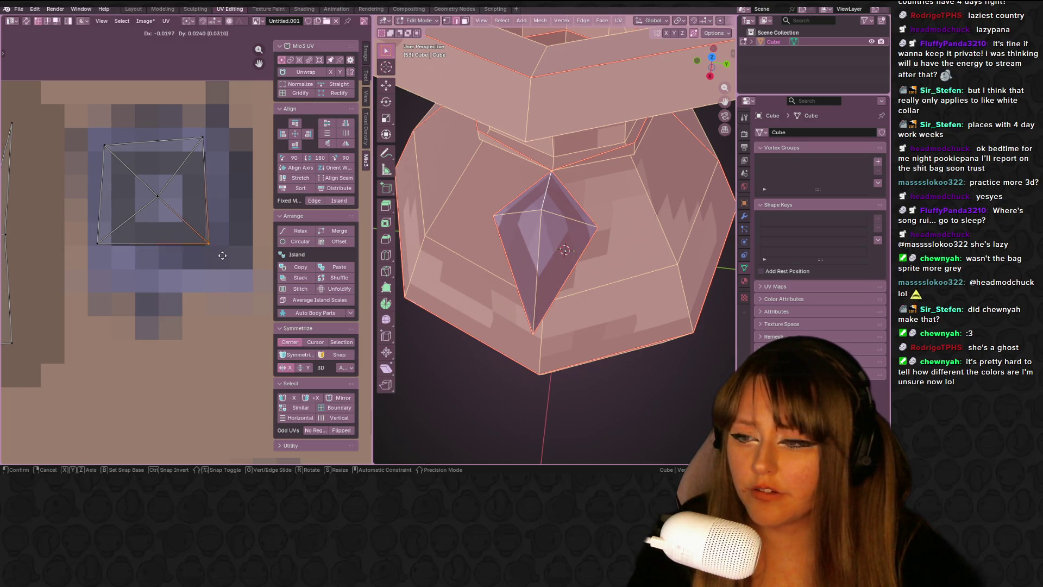
click(241, 273)
click(203, 139)
key(g)
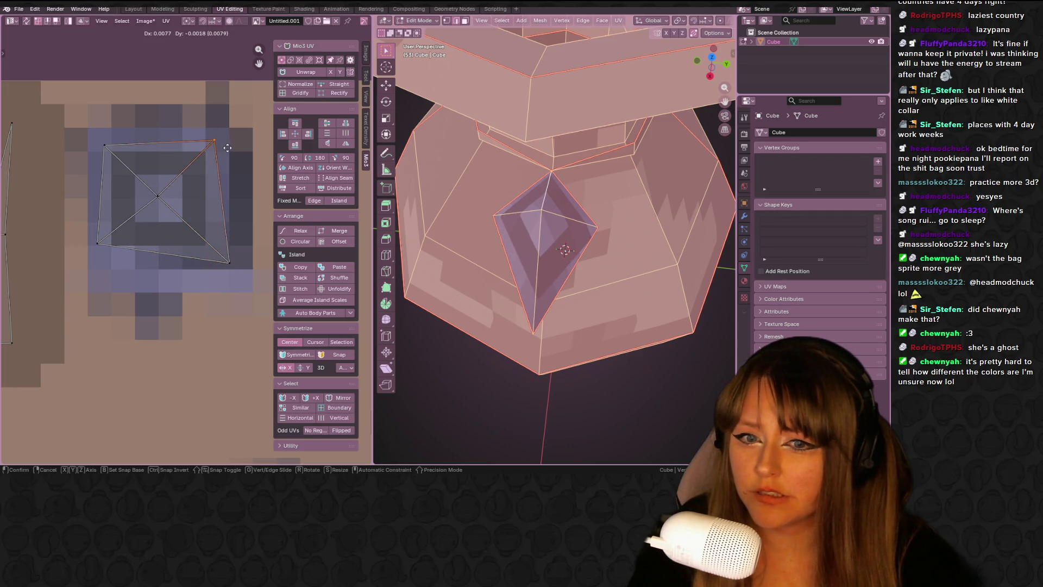
click(231, 149)
Pull the bottom-left UV corner down, nudge the top-right again, and return to Object Mode.
click(97, 263)
key(g)
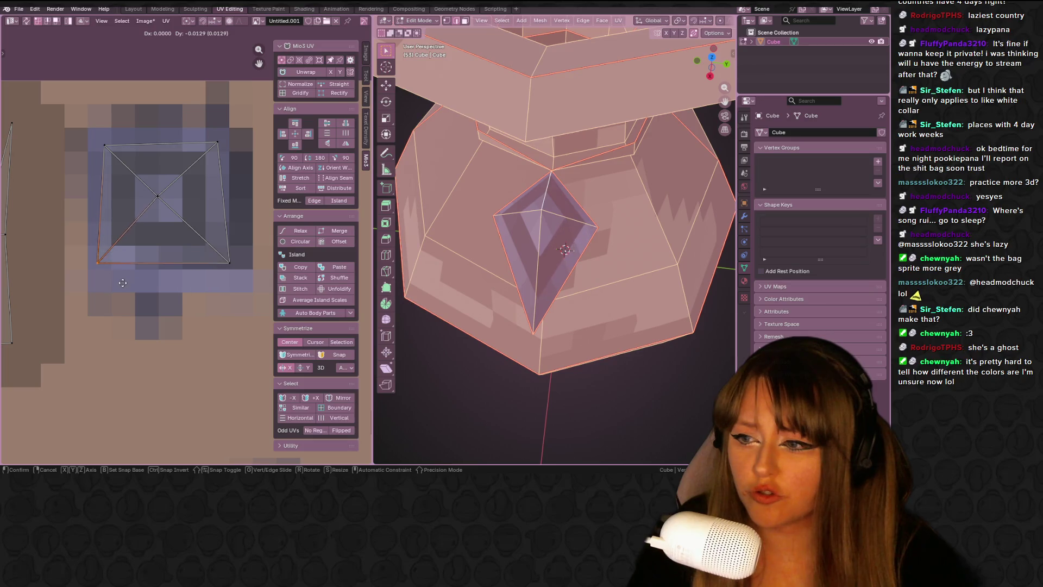
click(119, 286)
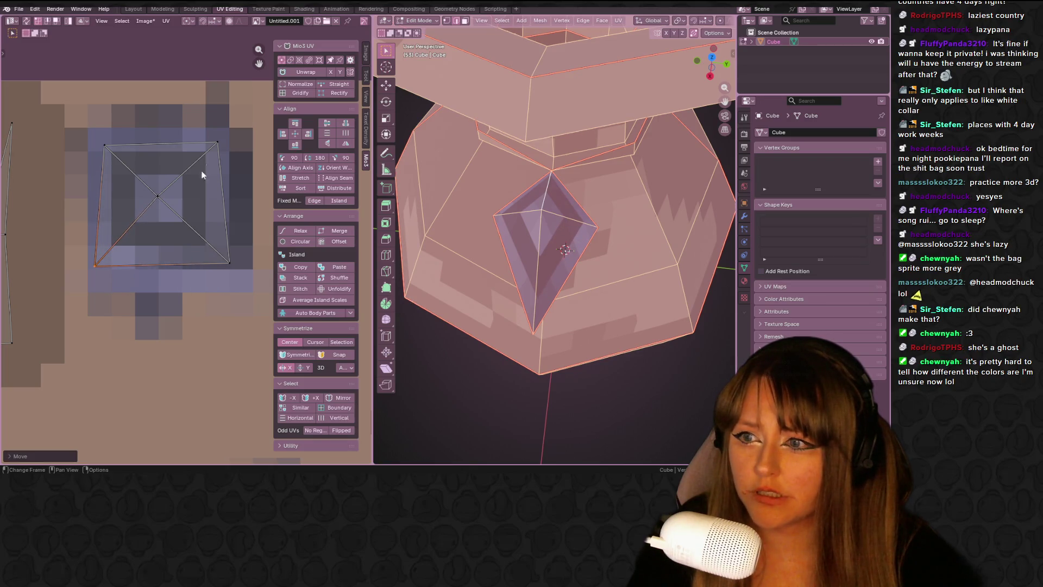
click(217, 143)
mouse_move(522, 239)
middle_down()
mouse_move(535, 215)
mouse_move(559, 244)
middle_up()
key(g)
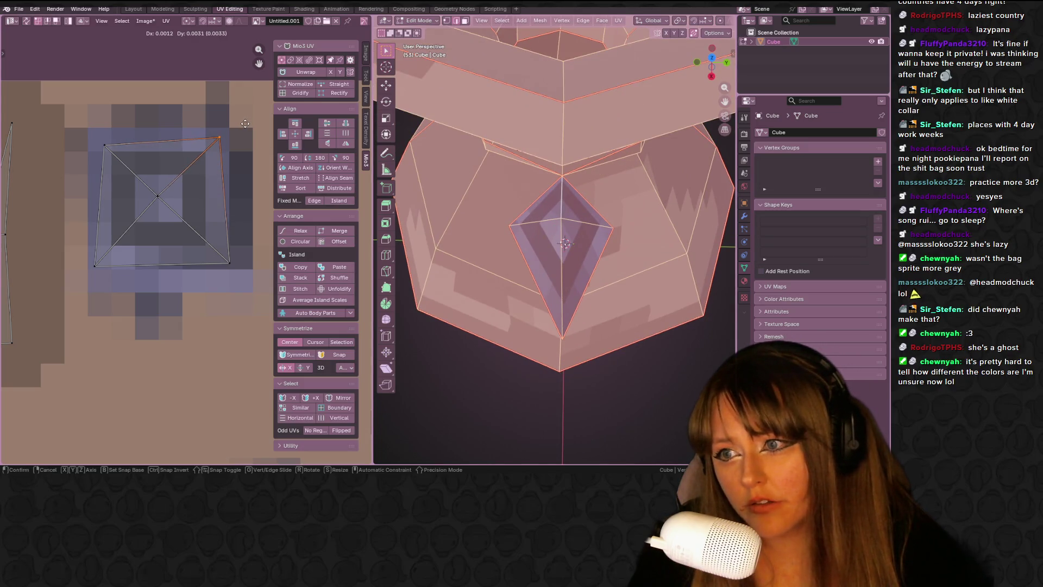
click(245, 123)
mouse_move(543, 217)
middle_down()
mouse_move(609, 281)
mouse_move(593, 291)
mouse_move(599, 302)
mouse_move(657, 314)
mouse_move(608, 259)
mouse_move(478, 260)
mouse_move(568, 289)
mouse_move(689, 226)
mouse_move(585, 339)
mouse_move(455, 181)
mouse_move(620, 187)
mouse_move(591, 280)
mouse_move(577, 171)
mouse_move(530, 143)
mouse_move(441, 163)
mouse_move(627, 283)
middle_up()
key(Tab)
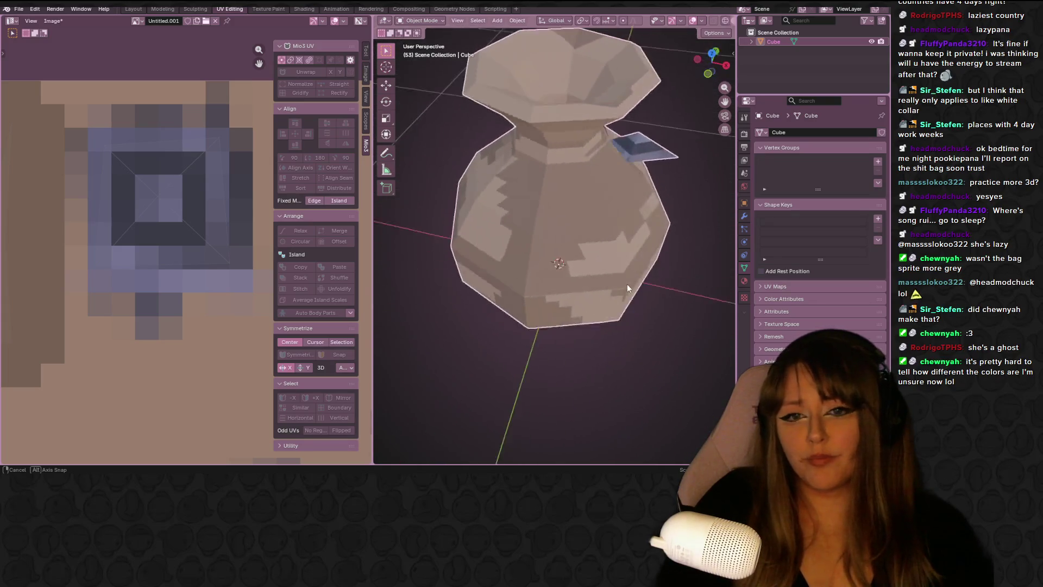
scroll(624, 286, down, 3)
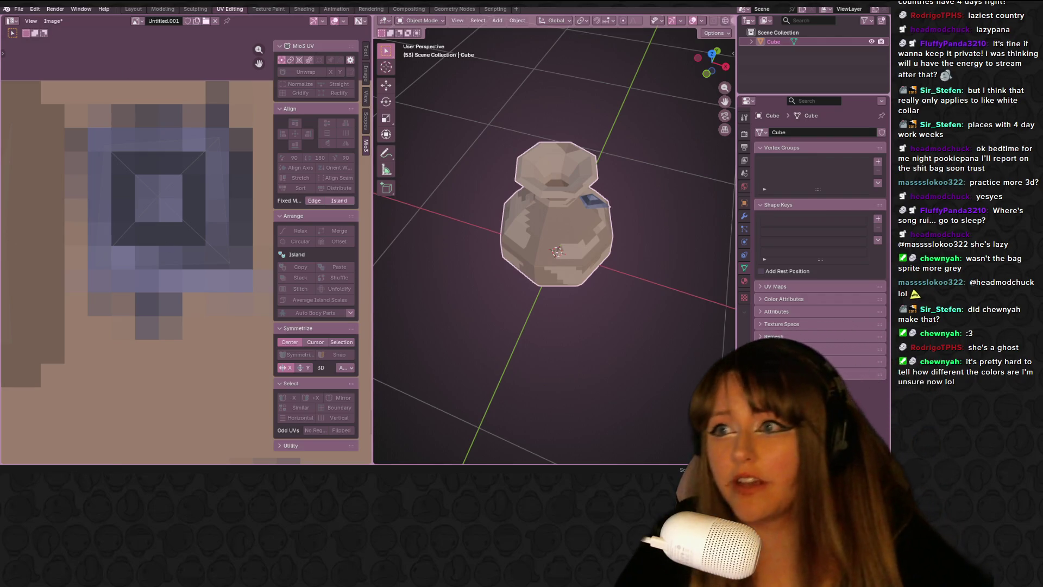
Switch to Texture Paint and set a light peach brush colour.
click(254, 10)
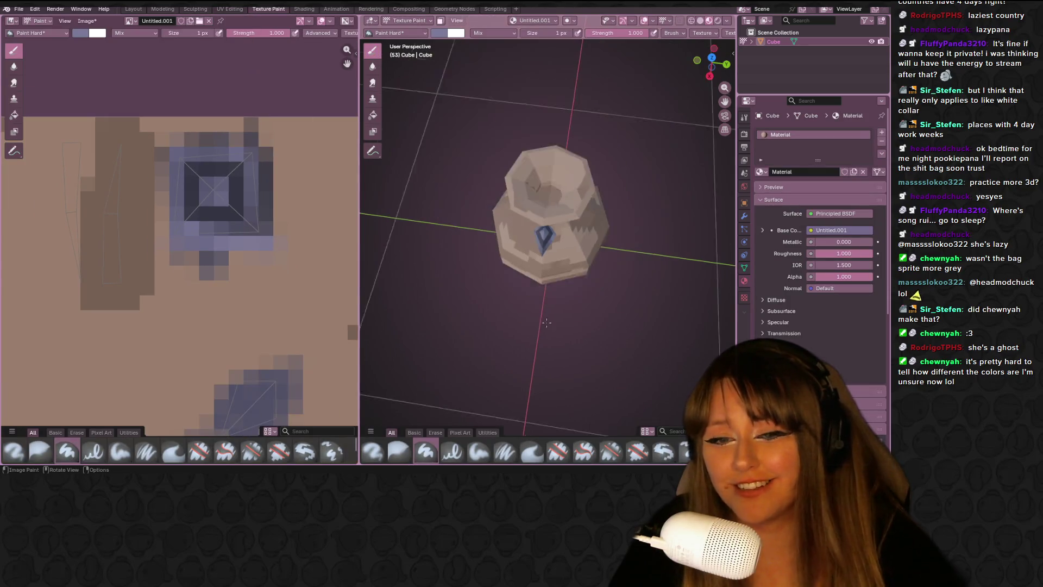
scroll(190, 259, down, 3)
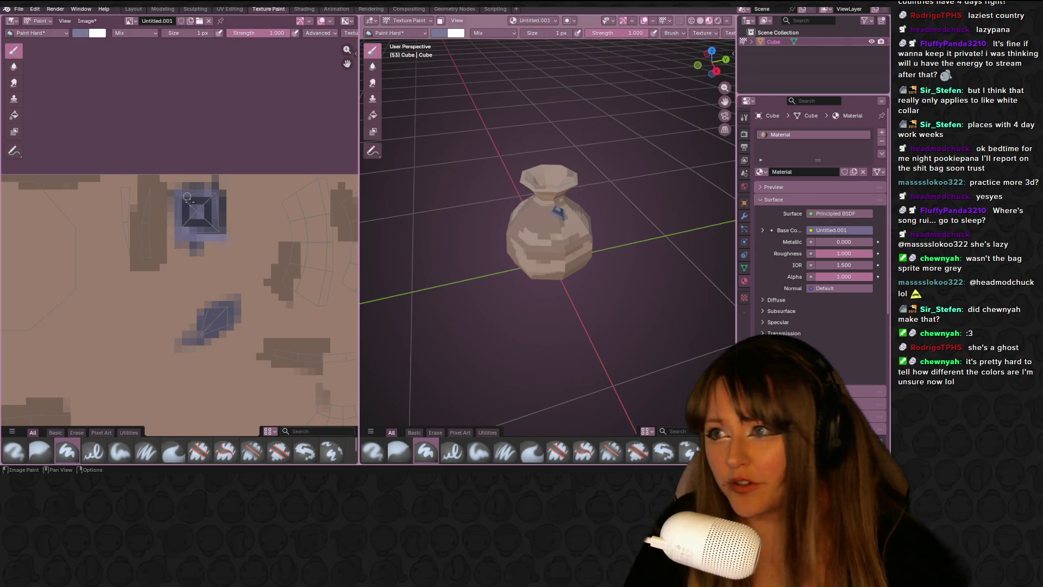
click(82, 33)
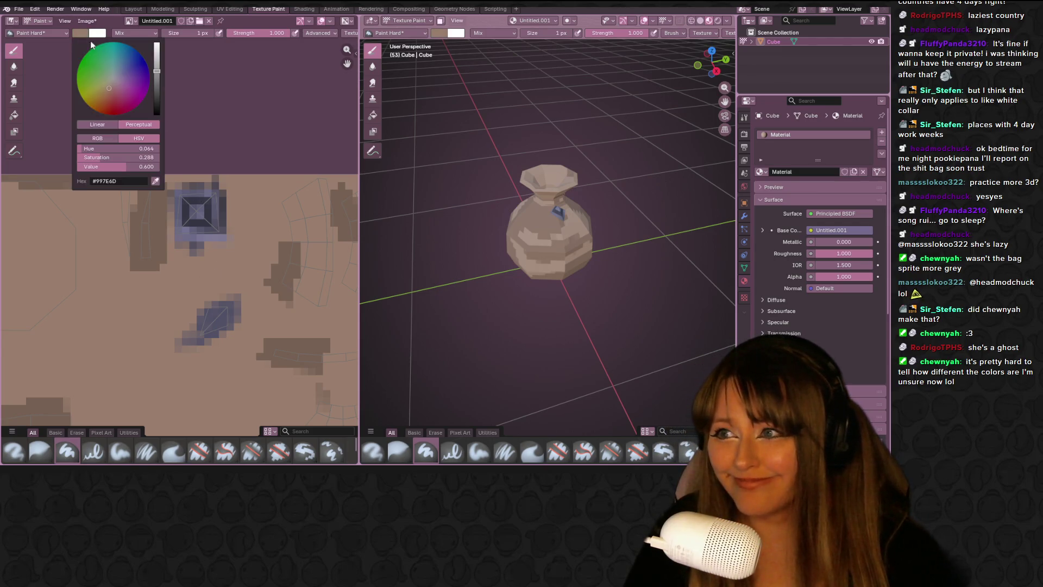
click(157, 54)
Paint a light peach vertical streak and a horizontal strip on the bag's texture.
mouse_move(143, 187)
mouse_down()
mouse_move(142, 269)
mouse_move(137, 190)
mouse_move(125, 187)
mouse_up()
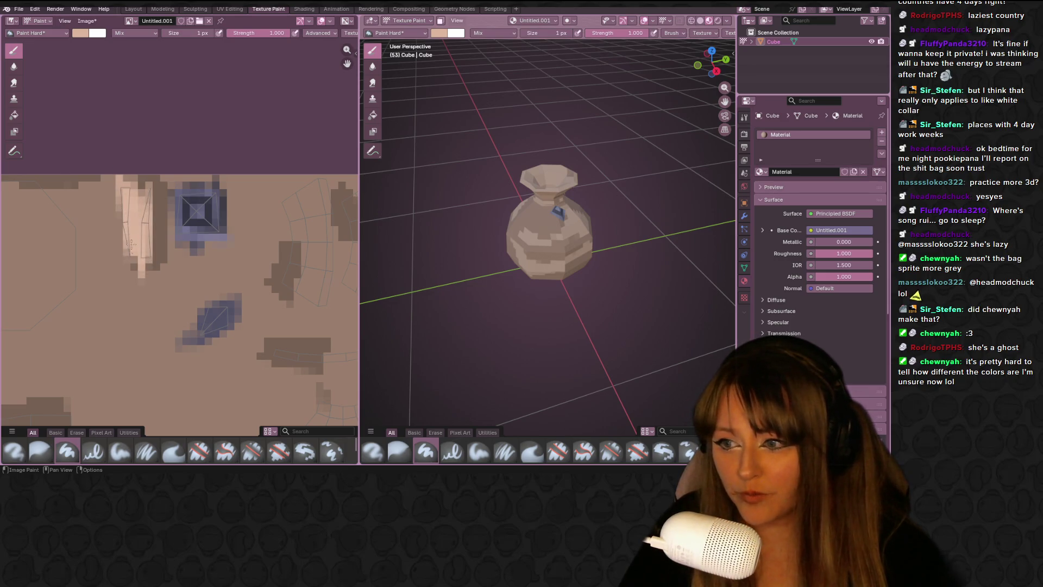
scroll(131, 244, down, 3)
middle_drag(489, 245, 587, 239)
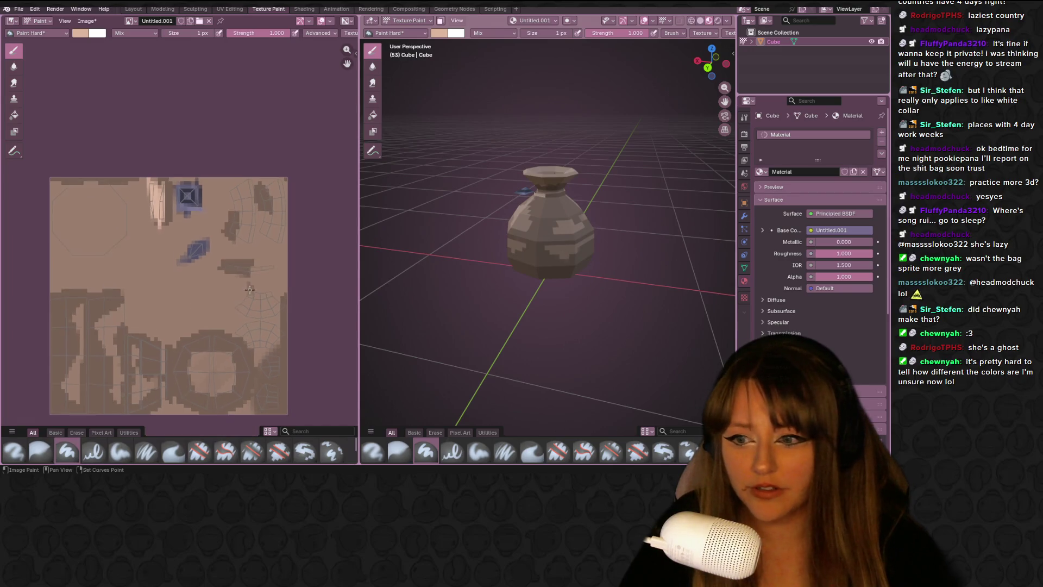
scroll(250, 289, up, 2)
mouse_move(202, 275)
mouse_down()
mouse_move(241, 270)
mouse_move(212, 270)
mouse_up()
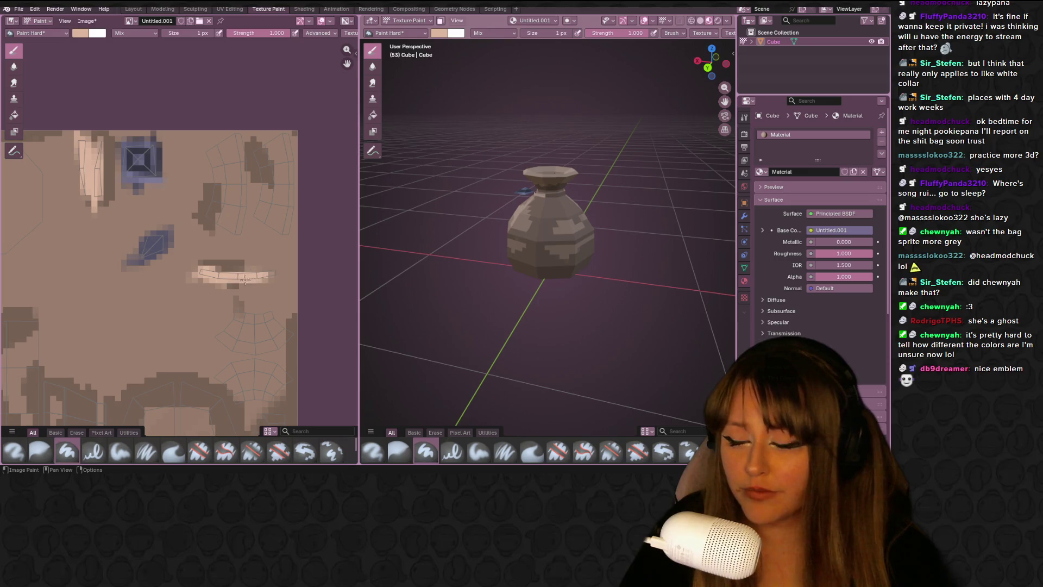
scroll(505, 228, up, 5)
middle_drag(506, 228, 515, 236)
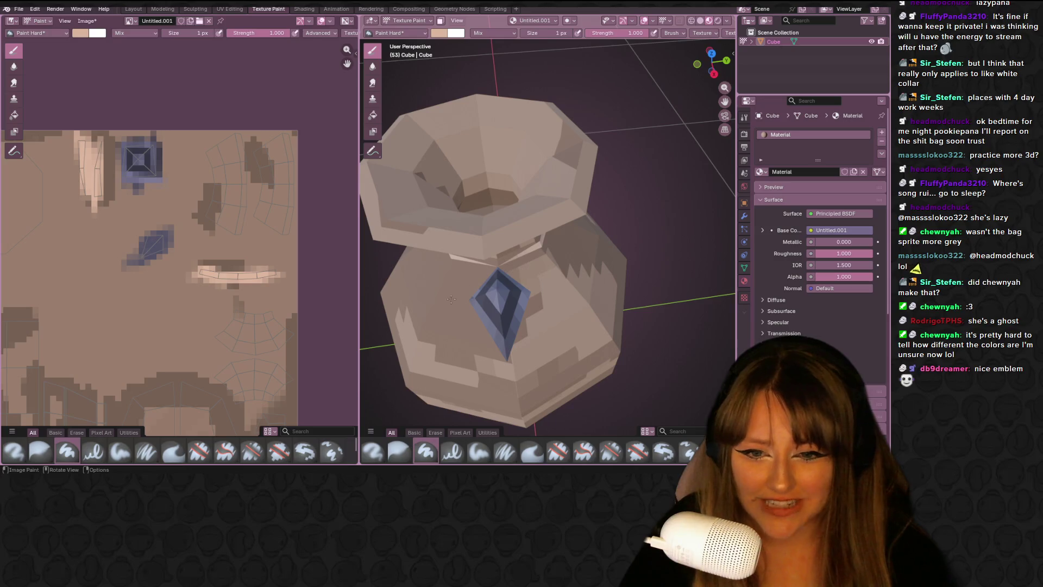
scroll(451, 298, up, 5)
middle_drag(451, 298, 575, 273)
scroll(598, 222, down, 5)
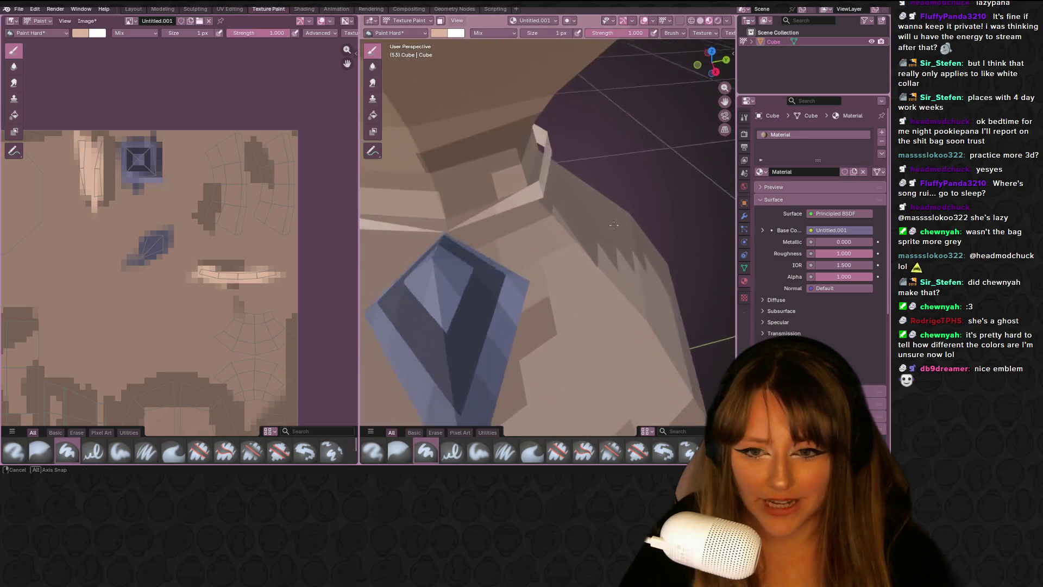
mouse_move(522, 206)
middle_down()
mouse_move(513, 200)
mouse_move(524, 218)
mouse_move(624, 174)
mouse_move(529, 217)
mouse_move(582, 226)
mouse_move(529, 226)
middle_up()
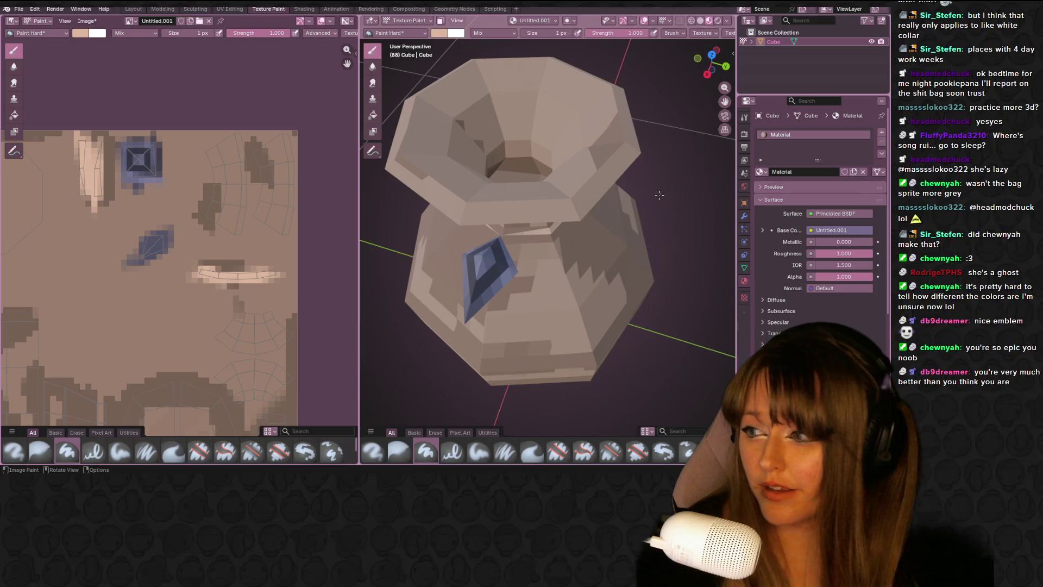
Brighten the neck band strip, check the bag from several sides, and enter Edit Mode.
middle_drag(640, 242, 364, 256)
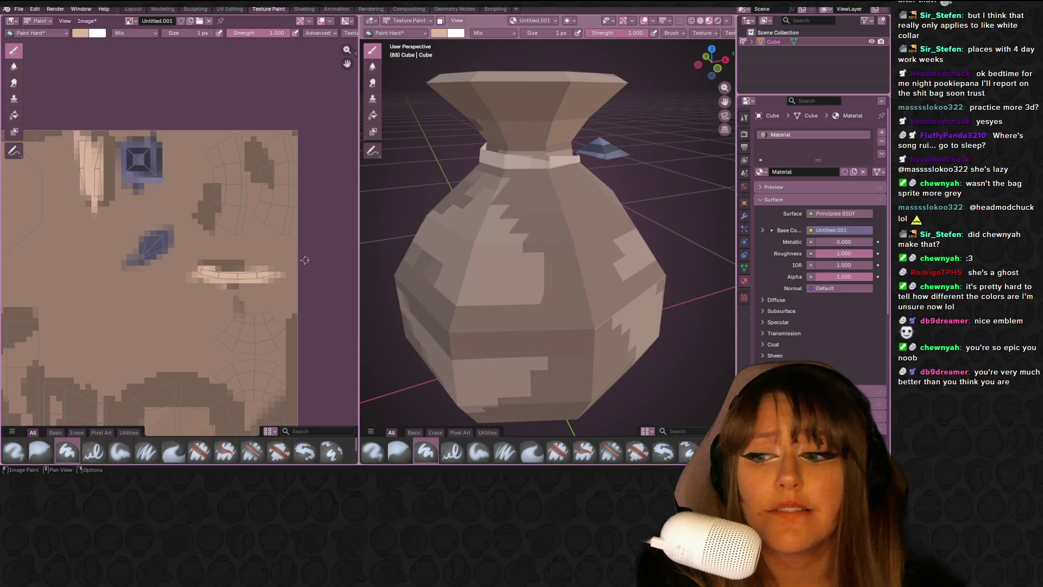
drag(283, 272, 194, 270)
mouse_move(597, 197)
middle_down()
mouse_move(549, 201)
mouse_move(554, 233)
mouse_move(565, 190)
mouse_move(556, 228)
mouse_move(549, 207)
mouse_move(543, 217)
mouse_move(479, 214)
middle_up()
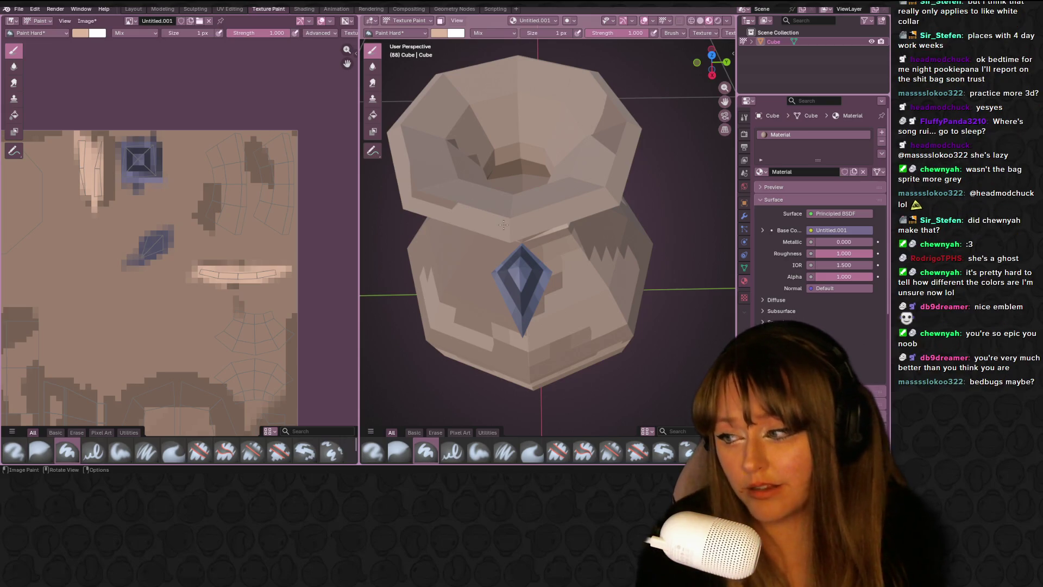
mouse_move(544, 310)
middle_down()
mouse_move(601, 258)
mouse_move(694, 256)
mouse_move(573, 266)
middle_up()
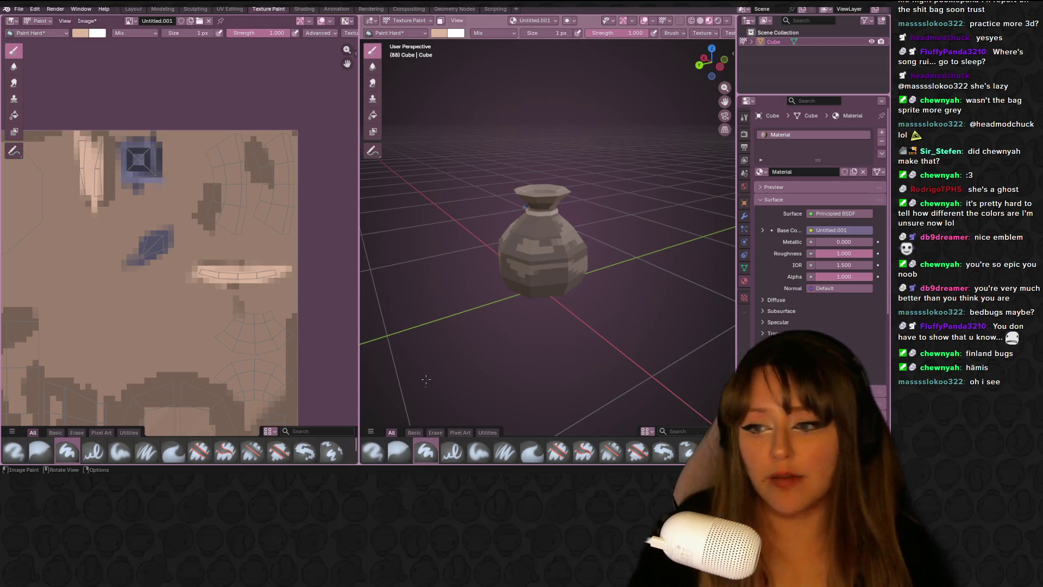
mouse_move(368, 250)
middle_down()
mouse_move(636, 222)
mouse_move(608, 182)
mouse_move(525, 182)
middle_up()
scroll(619, 196, up, 6)
key(Tab)
Select only the neck band's faces with linked selection.
key(alt+a)
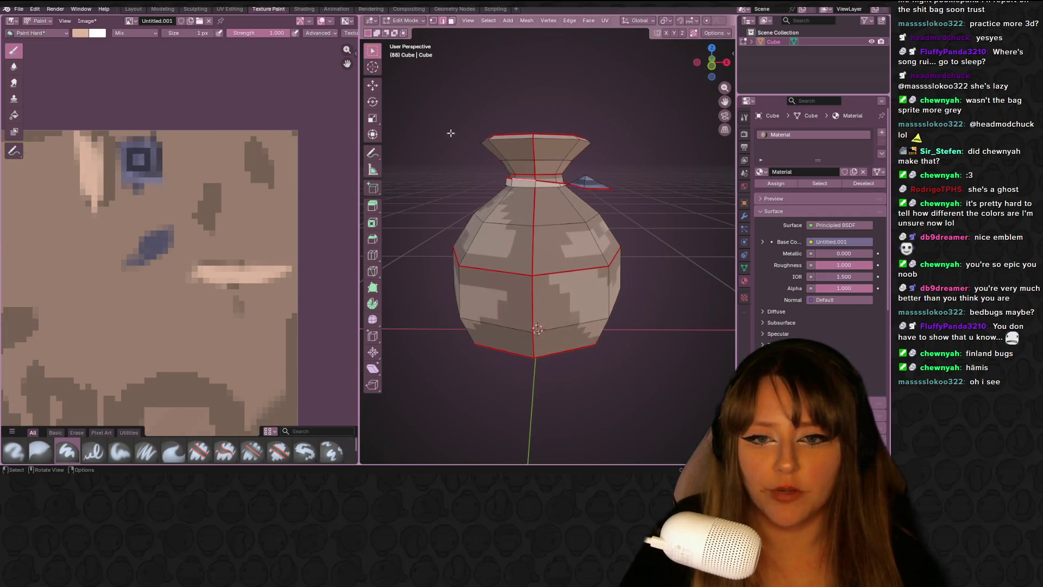
click(525, 184)
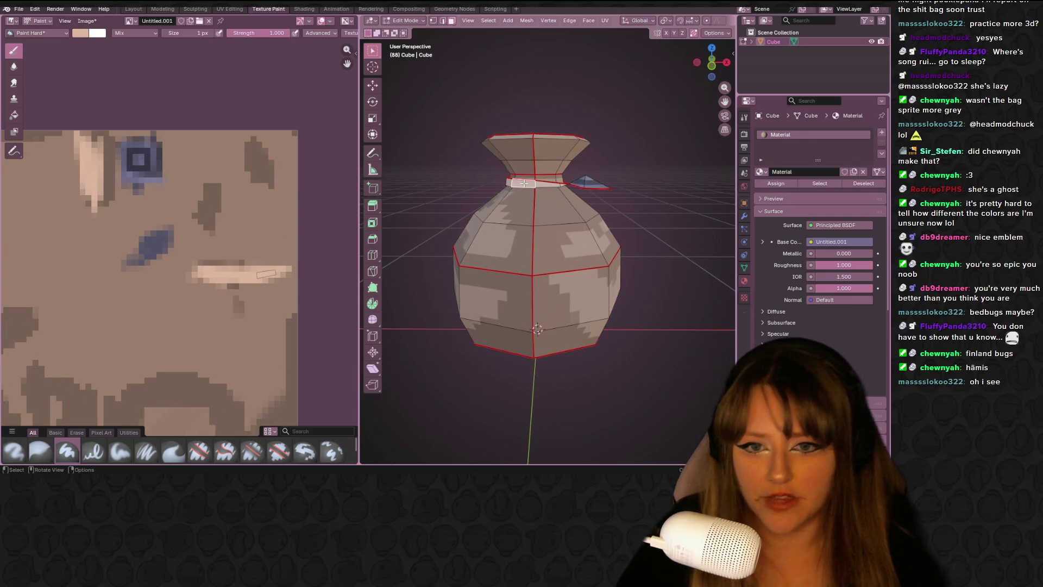
key(ctrl+l)
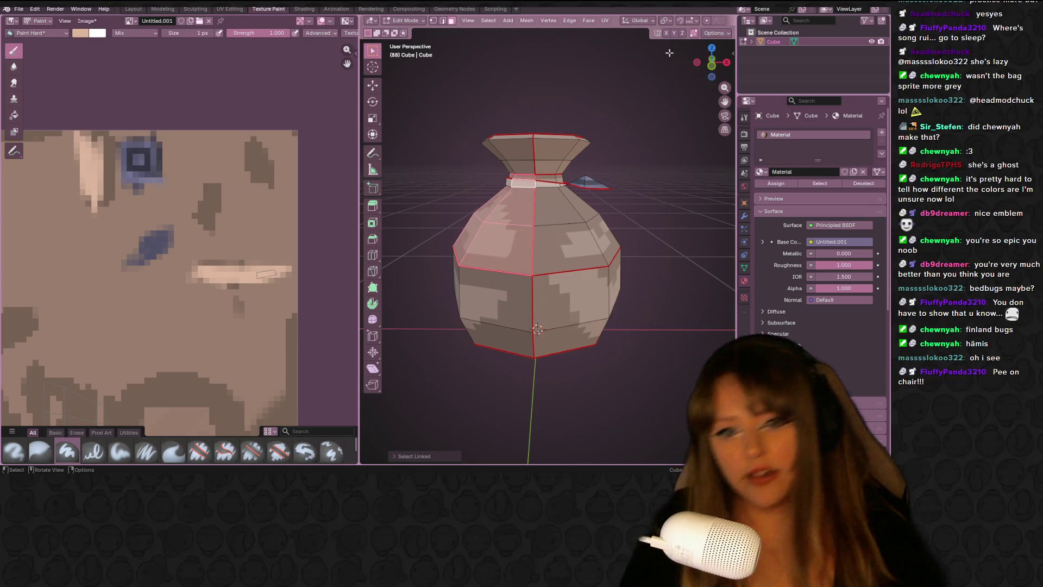
key(ctrl+z)
key(ctrl+l)
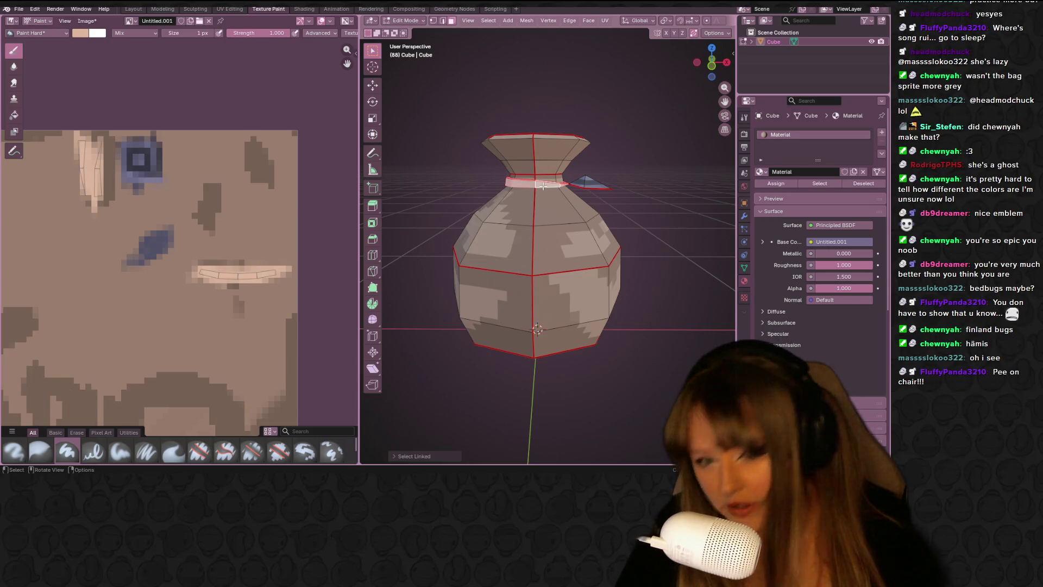
From the front view, scale the neck band taller along Z, move it into place, and exit Edit Mode.
click(715, 66)
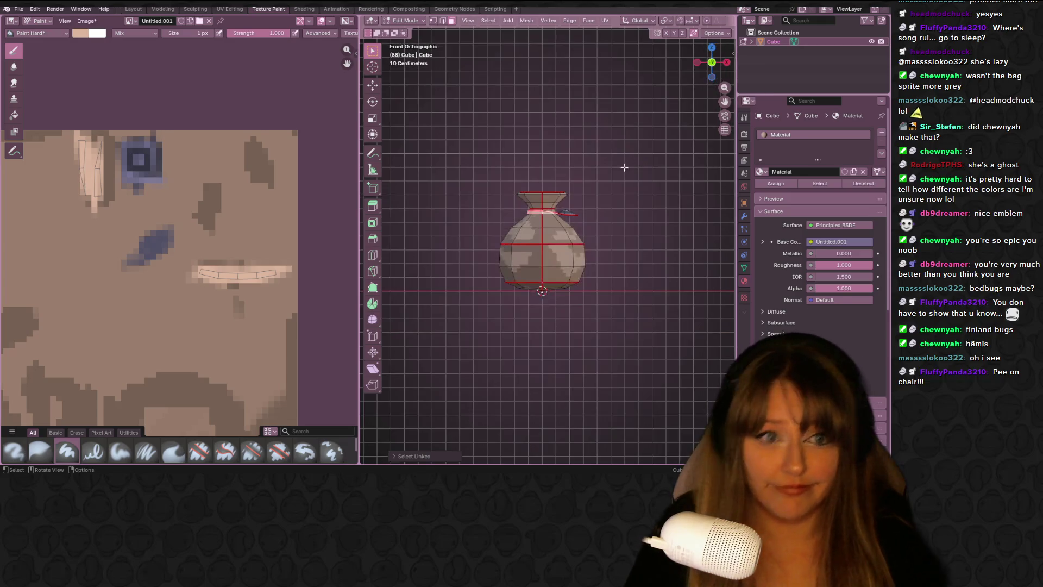
scroll(614, 185, up, 2)
shift+middle_drag(508, 145, 548, 274)
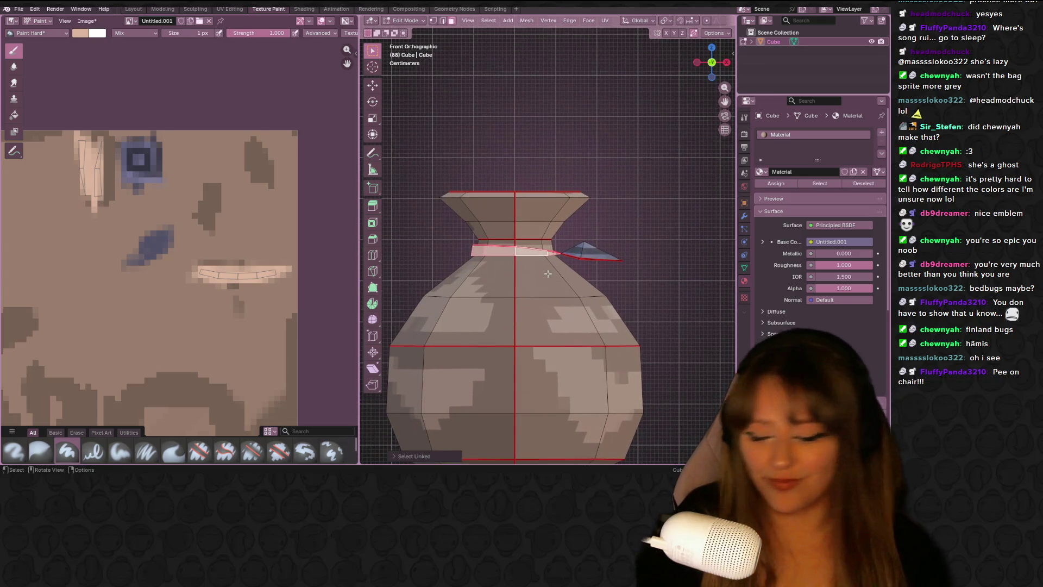
key(s)
key(z)
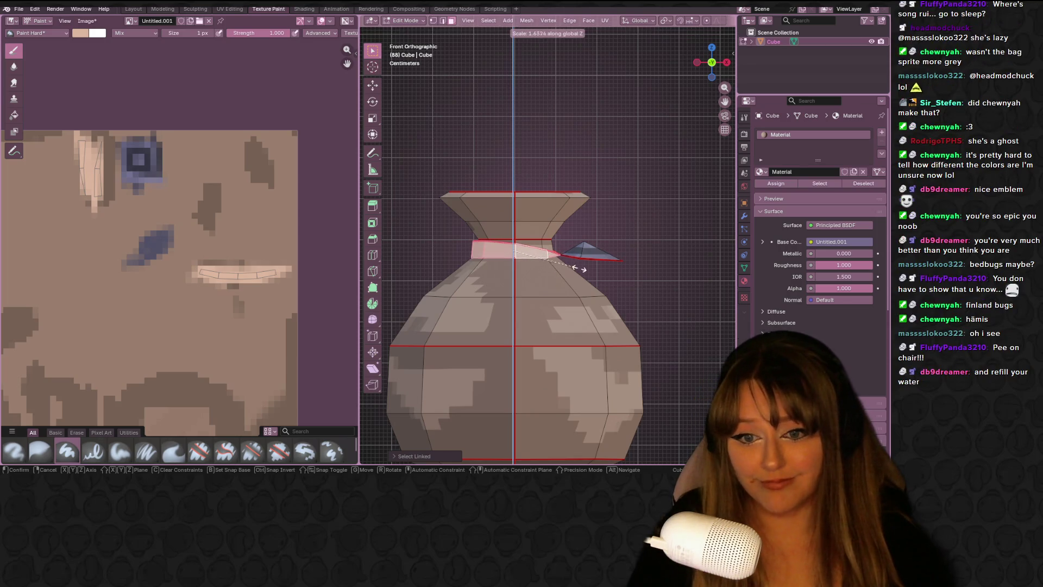
click(578, 269)
scroll(577, 250, up, 3)
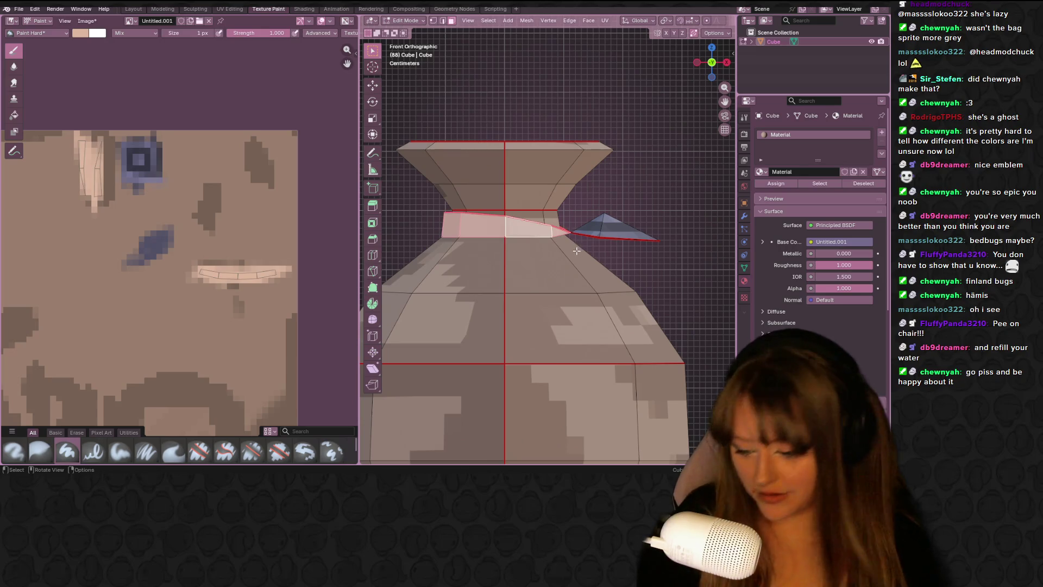
key(g)
click(573, 246)
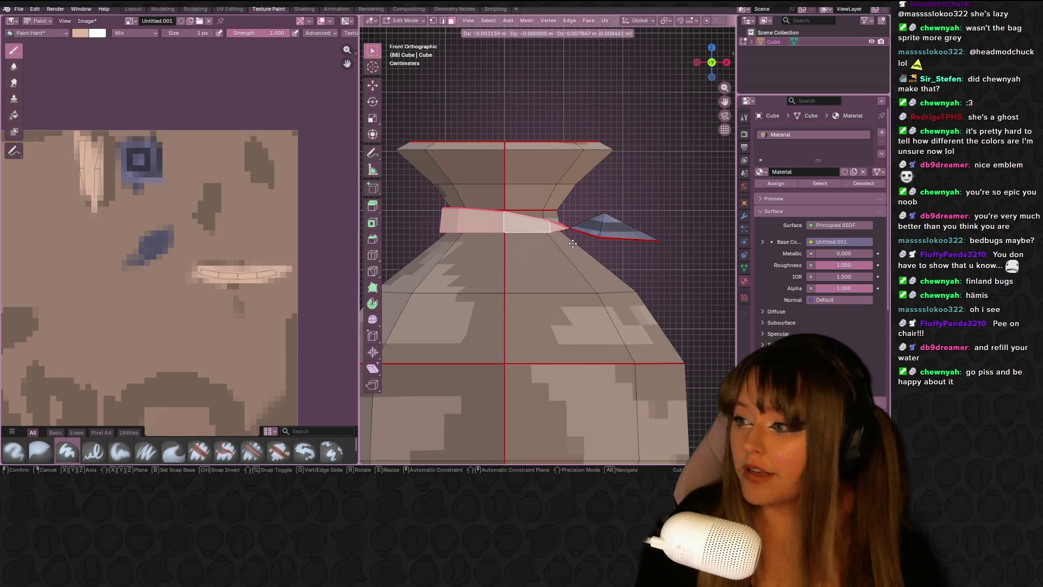
key(Tab)
scroll(573, 244, down, 4)
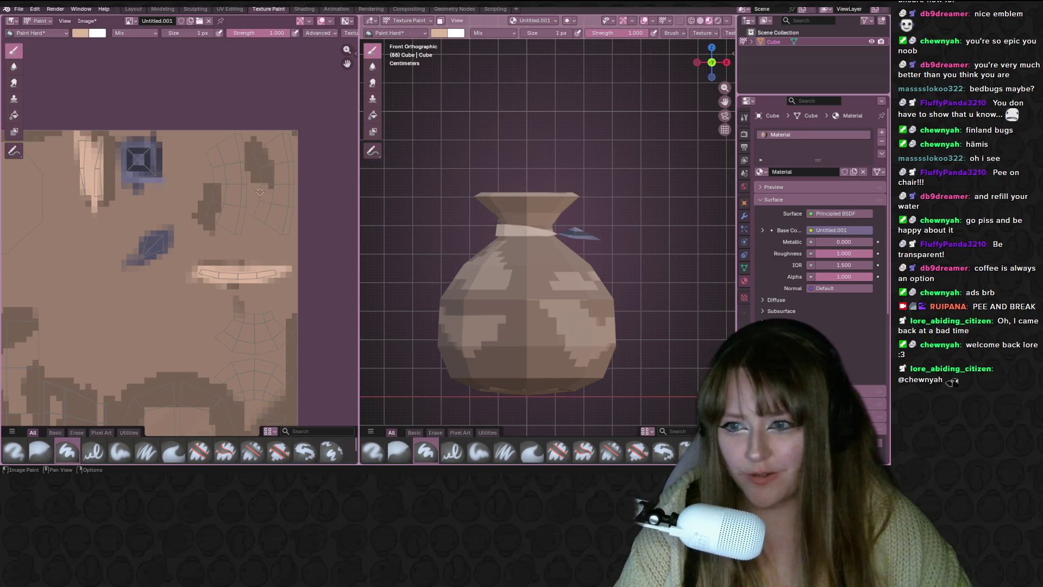
Return to a perspective view and lower the paint colour's value to a darker brown.
mouse_move(603, 248)
middle_down()
mouse_move(584, 252)
mouse_move(562, 230)
mouse_move(535, 177)
mouse_move(546, 288)
middle_up()
scroll(575, 257, up, 6)
scroll(575, 256, down, 6)
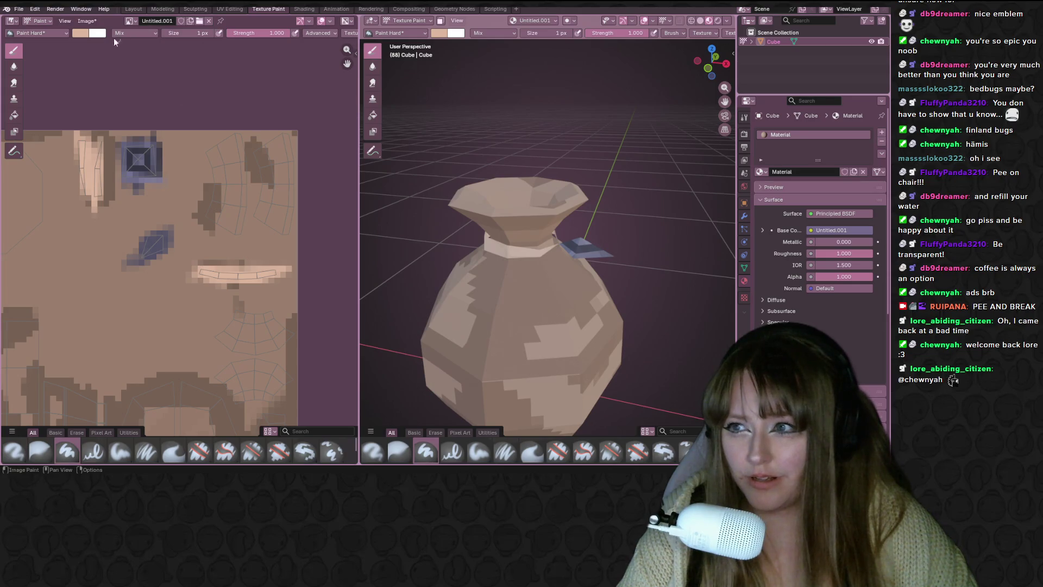
click(81, 34)
click(157, 66)
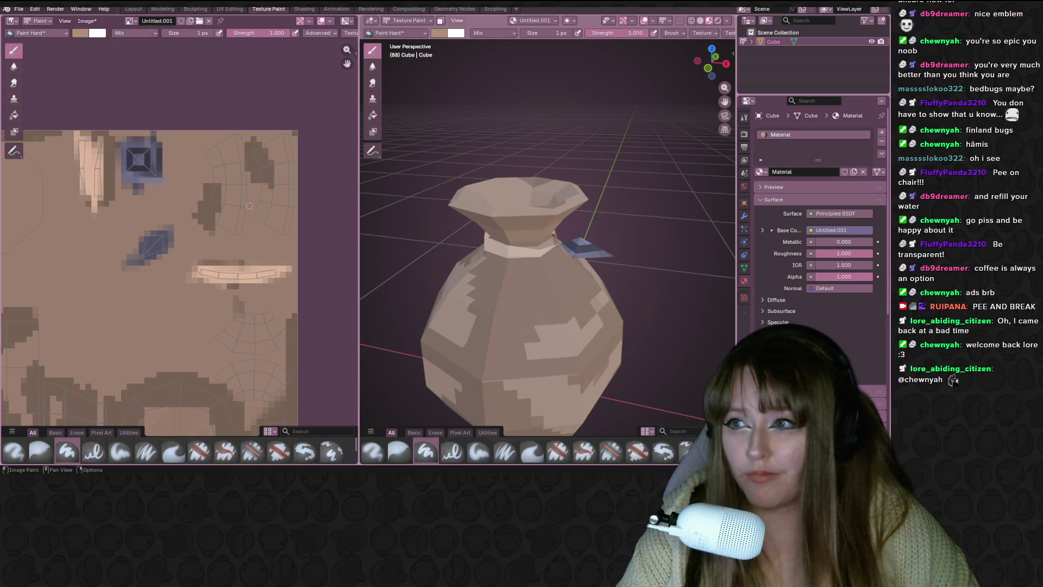
scroll(225, 268, up, 1)
scroll(206, 272, up, 2)
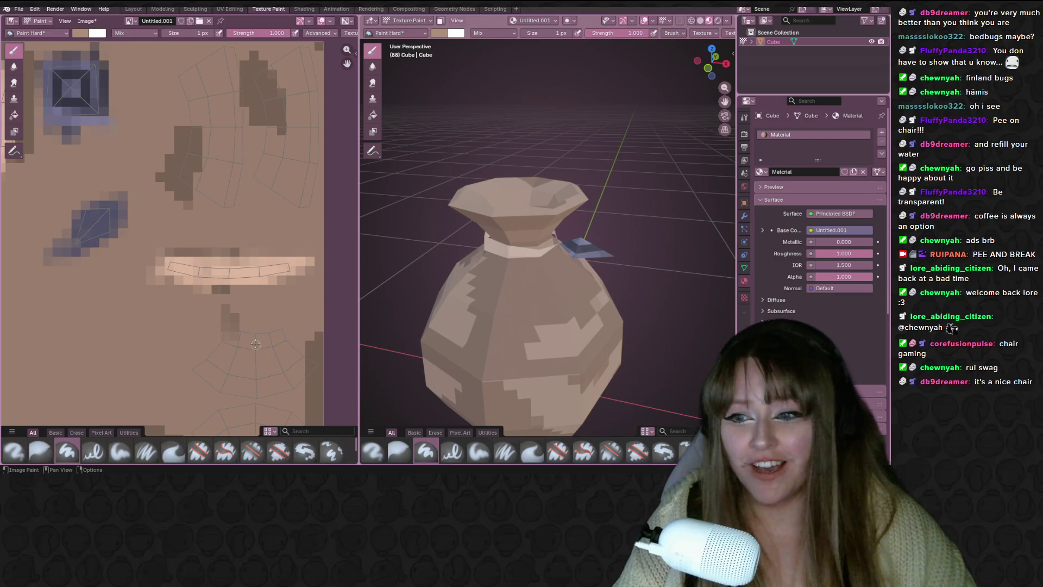
scroll(174, 261, up, 2)
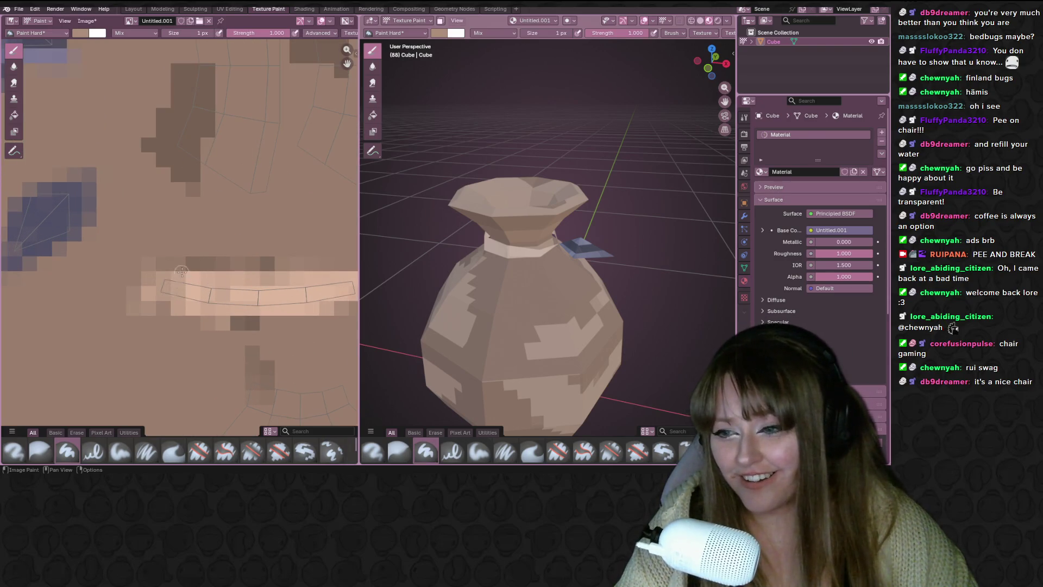
middle_drag(311, 265, 252, 252)
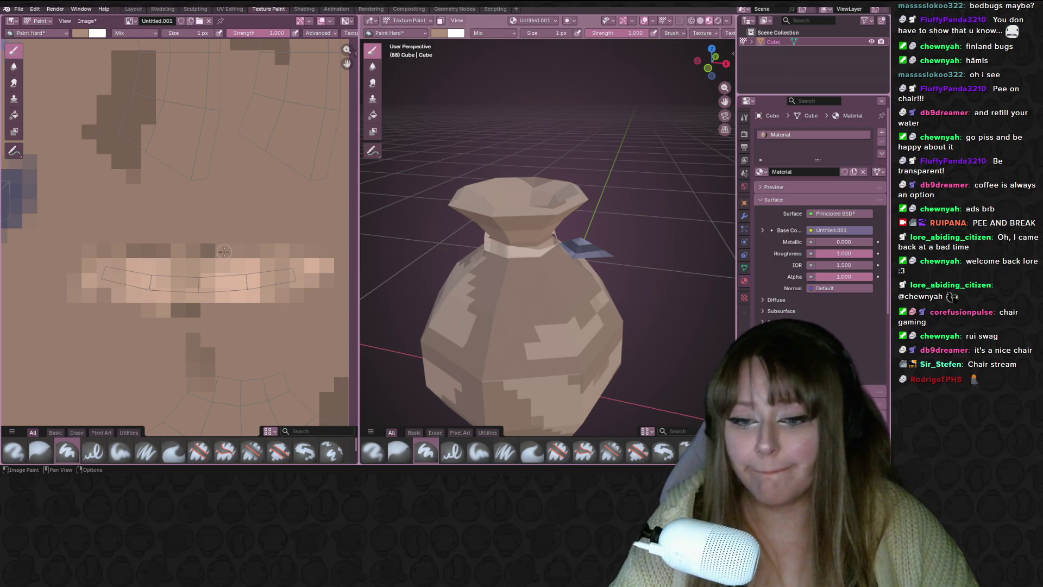
middle_drag(586, 231, 451, 239)
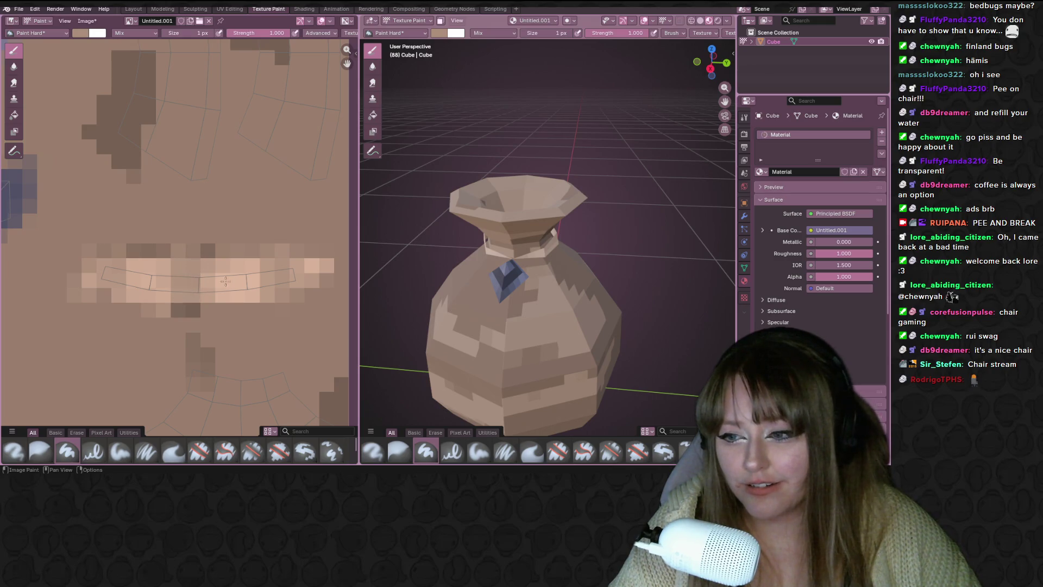
middle_drag(225, 281, 236, 274)
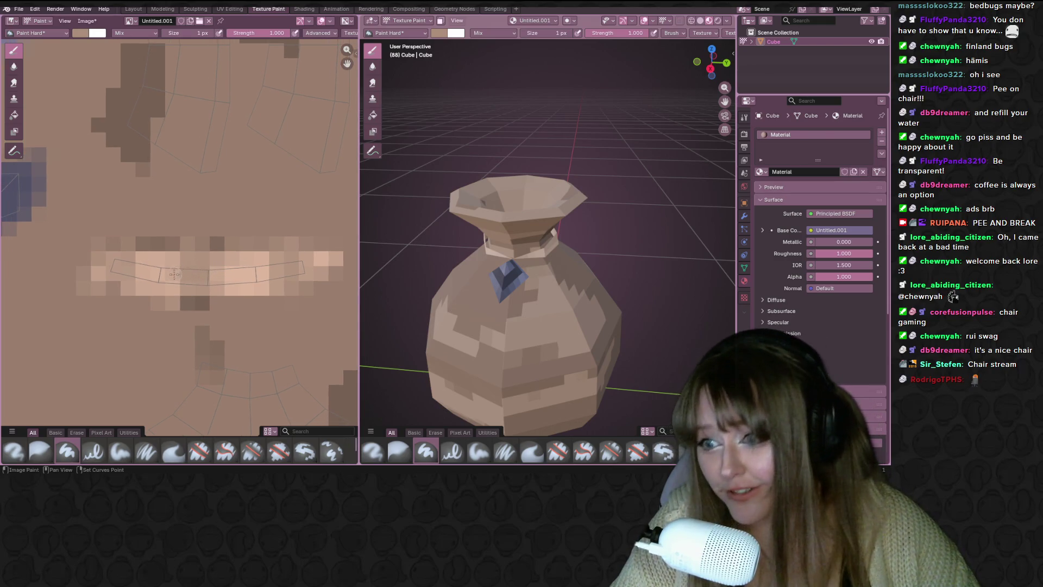
scroll(173, 274, down, 3)
mouse_move(98, 120)
middle_down()
mouse_move(139, 201)
mouse_move(202, 207)
mouse_move(215, 159)
middle_up()
scroll(203, 206, up, 1)
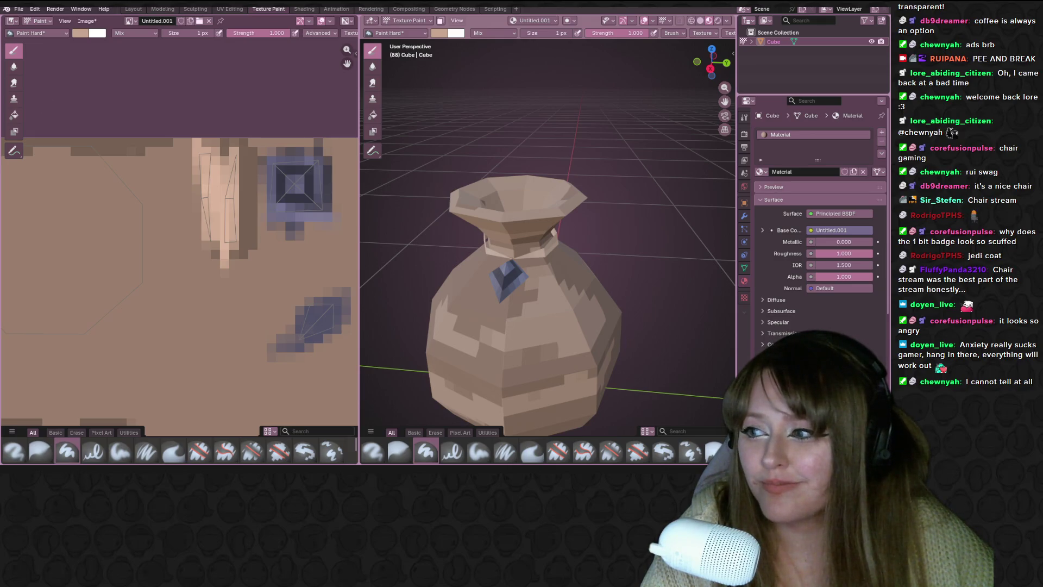
Orbit around the bag to inspect its texture, then go to the UV Editing workspace.
scroll(187, 236, up, 1)
scroll(188, 237, down, 2)
mouse_move(544, 252)
middle_down()
mouse_move(549, 223)
mouse_move(399, 214)
middle_up()
scroll(549, 224, up, 4)
scroll(549, 223, down, 5)
scroll(398, 214, up, 1)
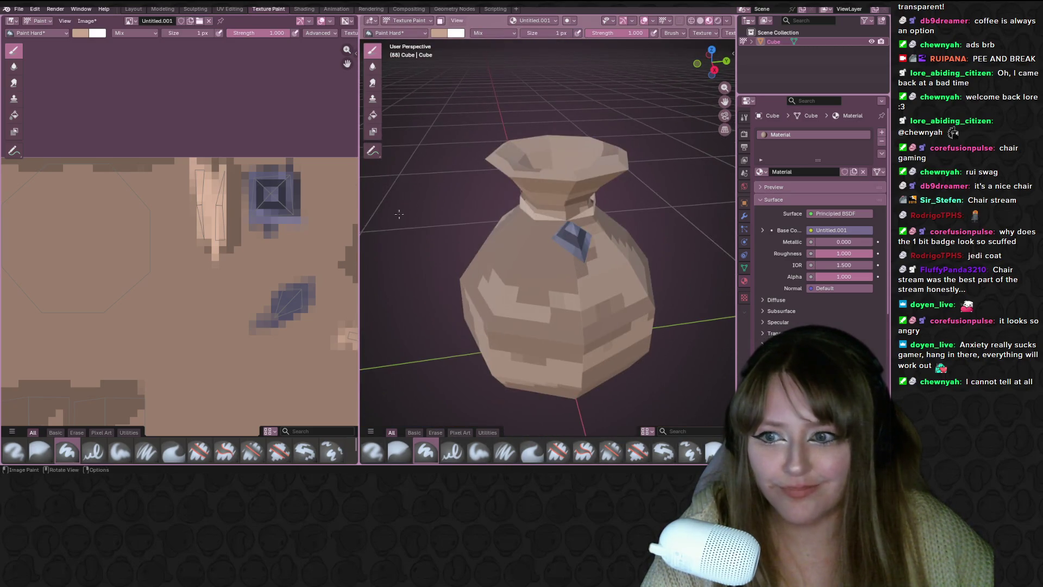
click(229, 9)
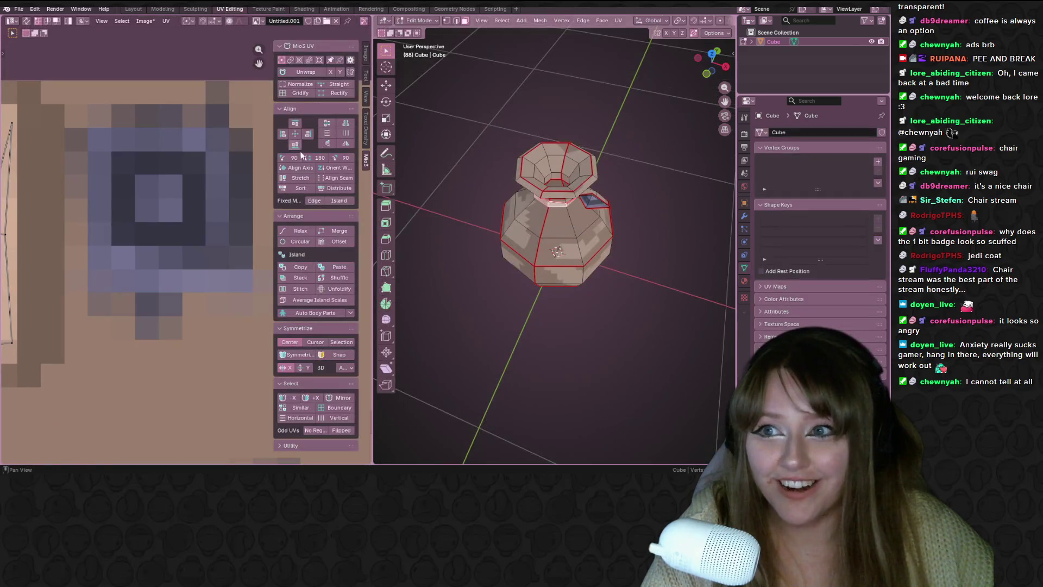
Move the gem's UV island, then reposition its top-right and bottom-left corners over the gem pixels.
key(a)
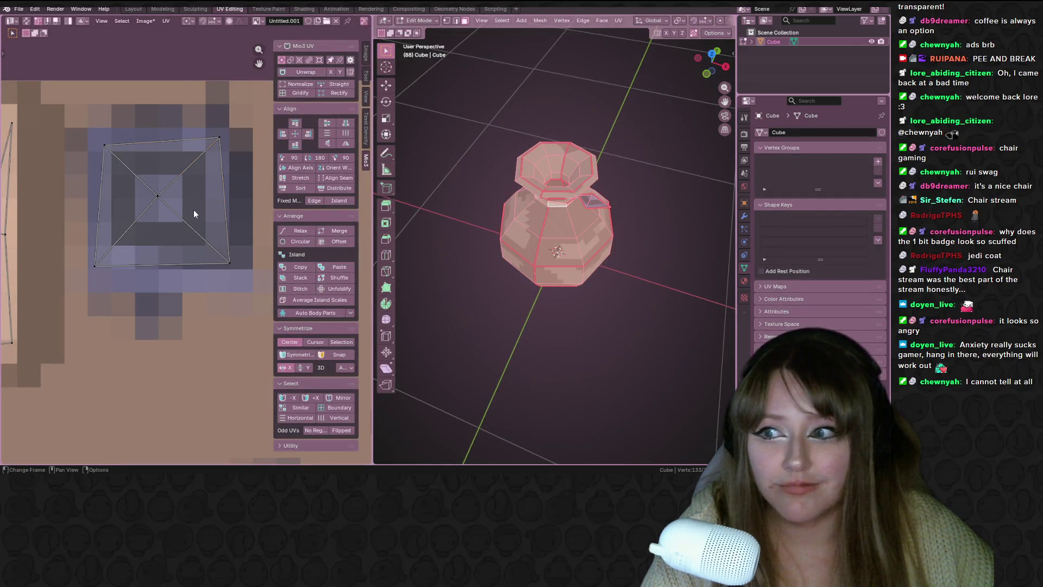
key(a)
key(g)
click(232, 275)
click(215, 133)
key(g)
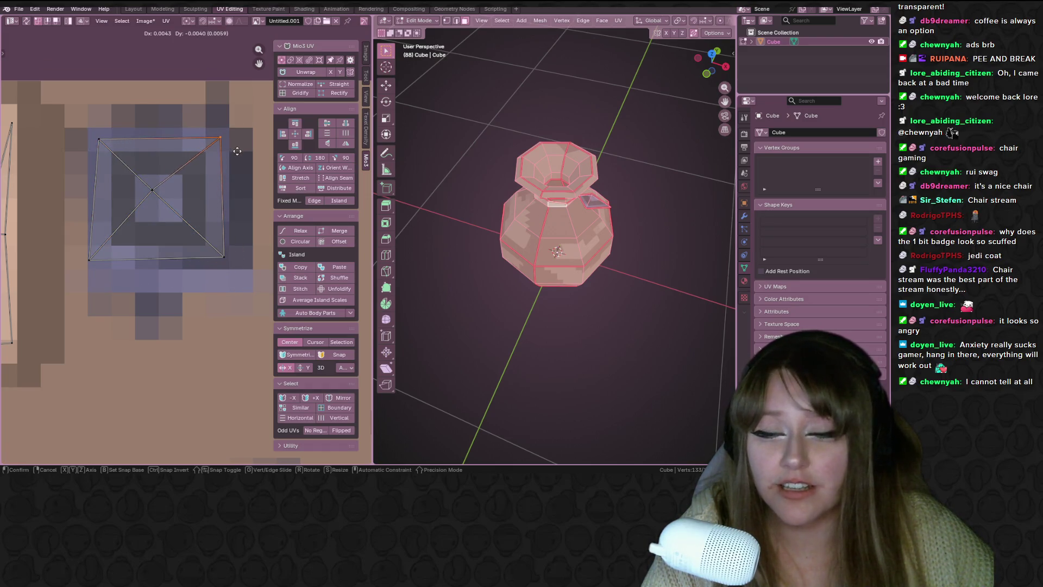
click(238, 151)
middle_drag(624, 158, 442, 168)
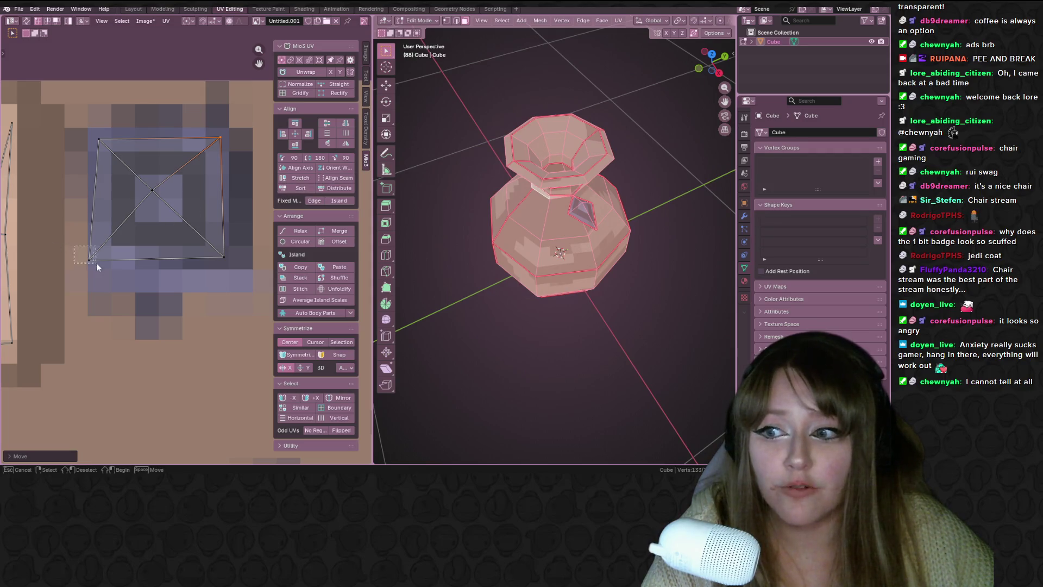
drag(98, 266, 98, 266)
key(g)
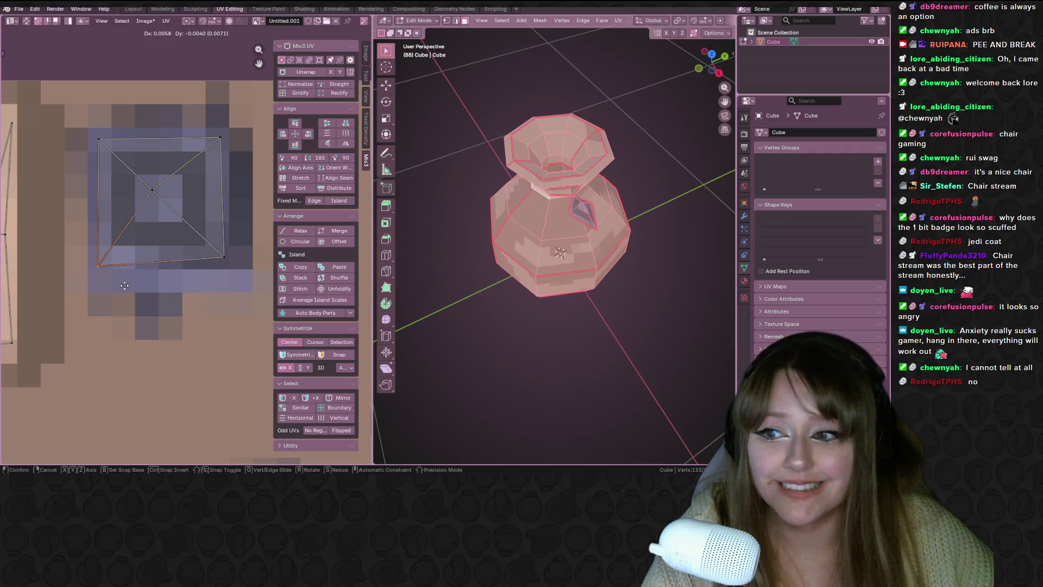
click(124, 286)
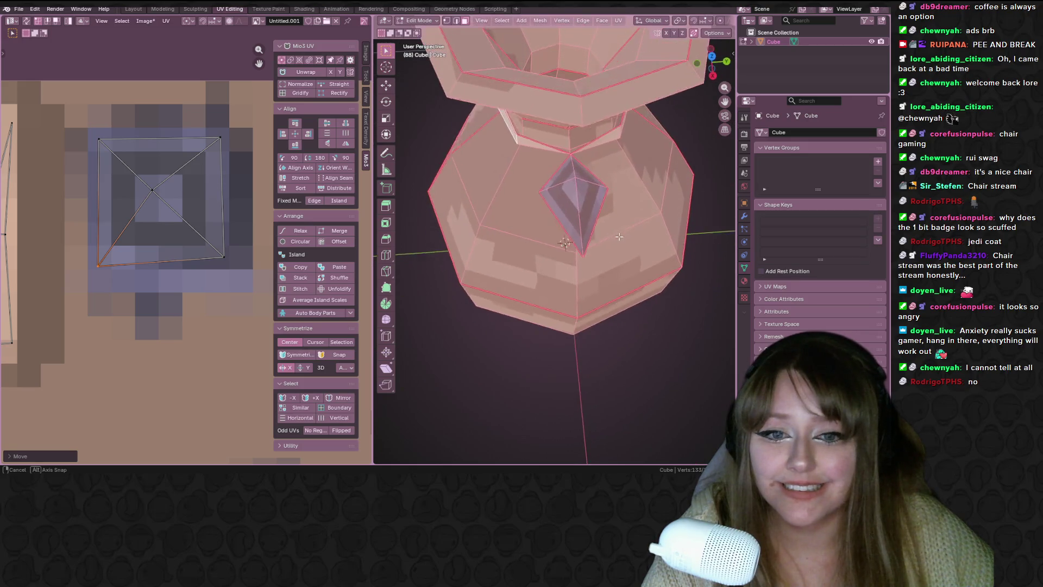
Vertex-slide the gem UV's centre point and another vertex along their edges.
click(153, 190)
middle_drag(170, 203, 167, 209)
scroll(168, 210, up, 3)
key(g)
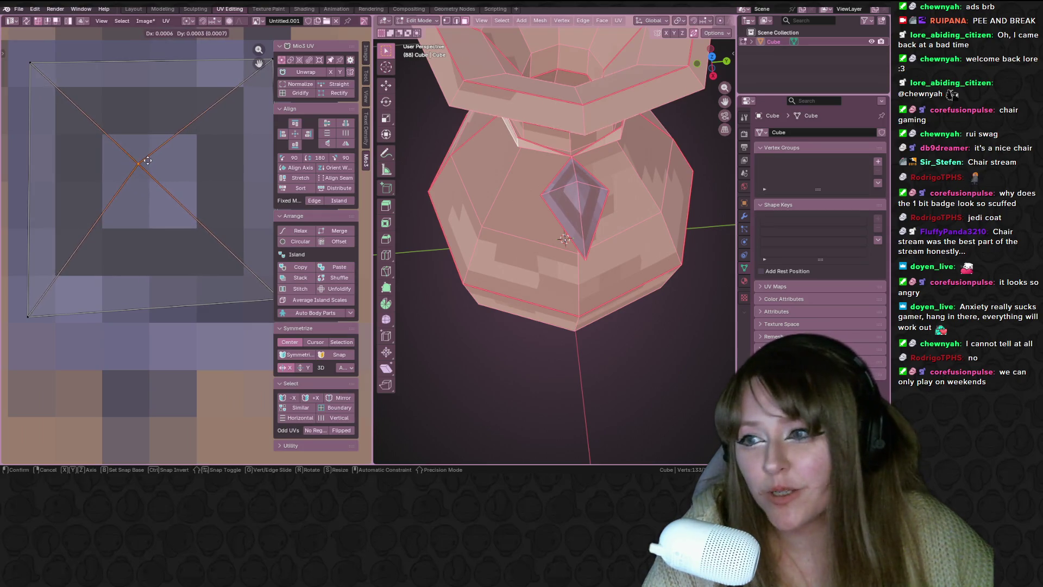
key(g)
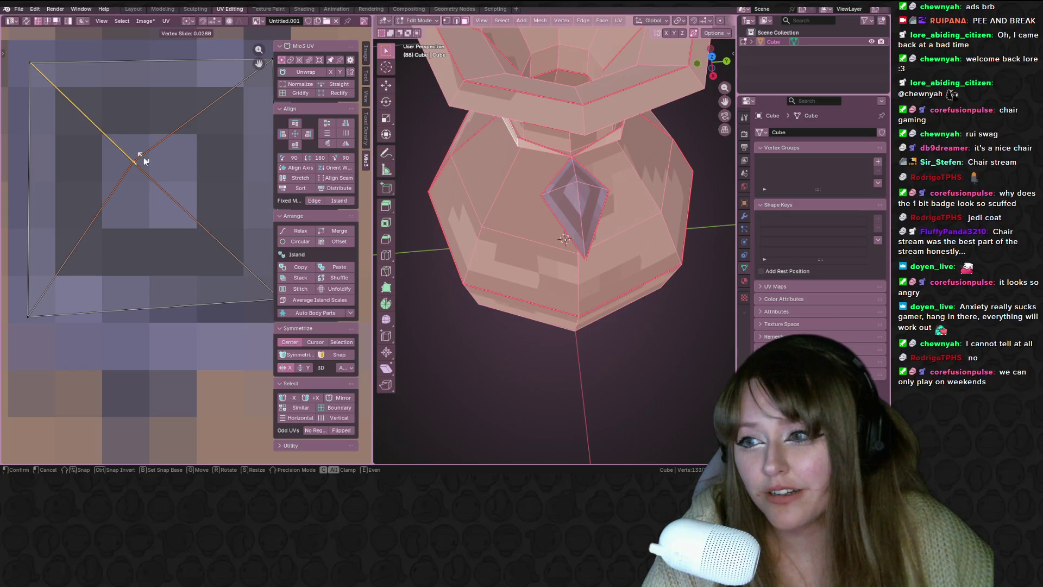
click(149, 163)
scroll(149, 163, down, 2)
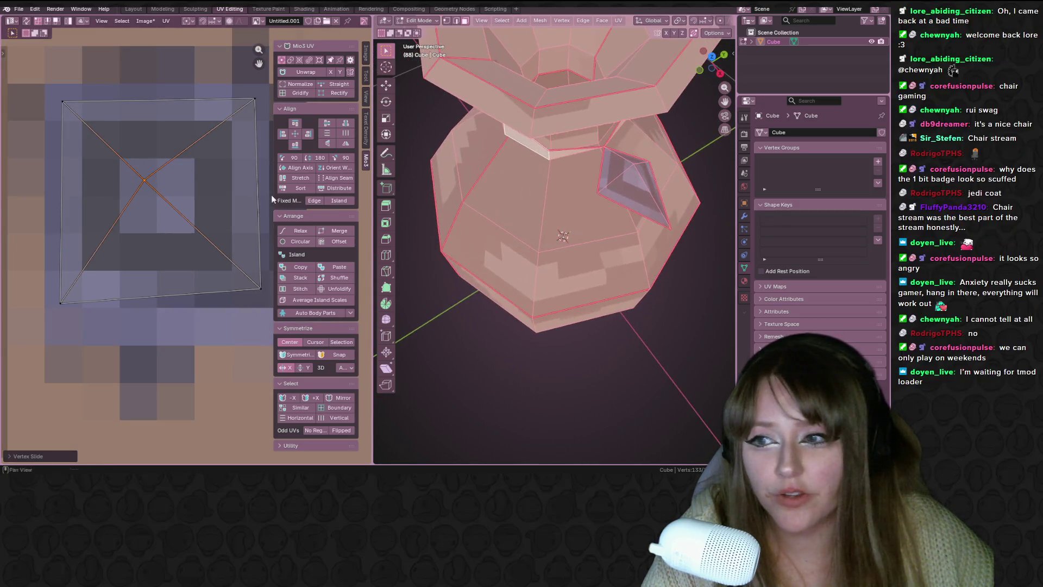
key(g)
key(g)
click(186, 183)
scroll(190, 187, down, 4)
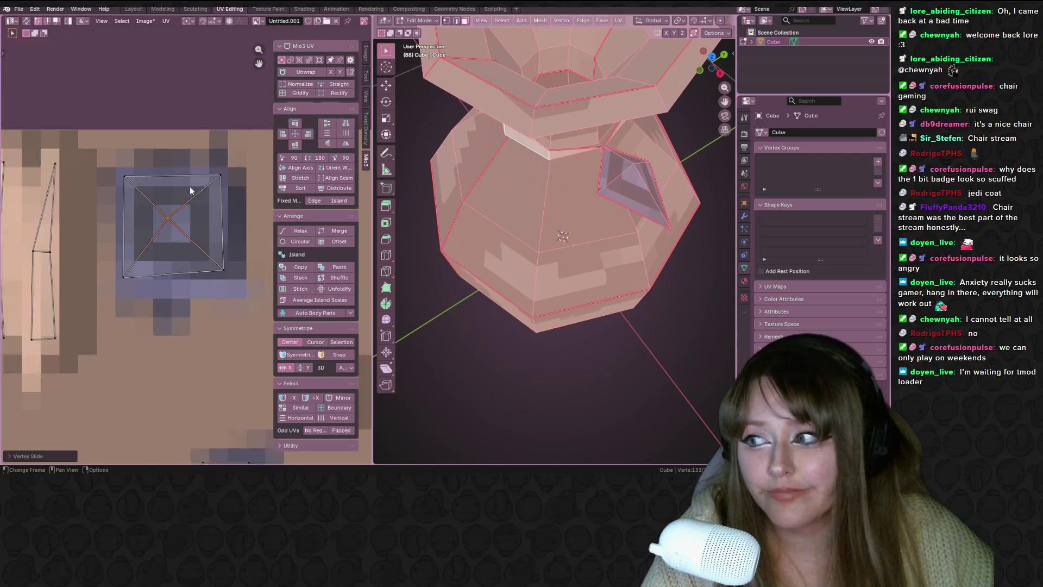
scroll(190, 187, down, 2)
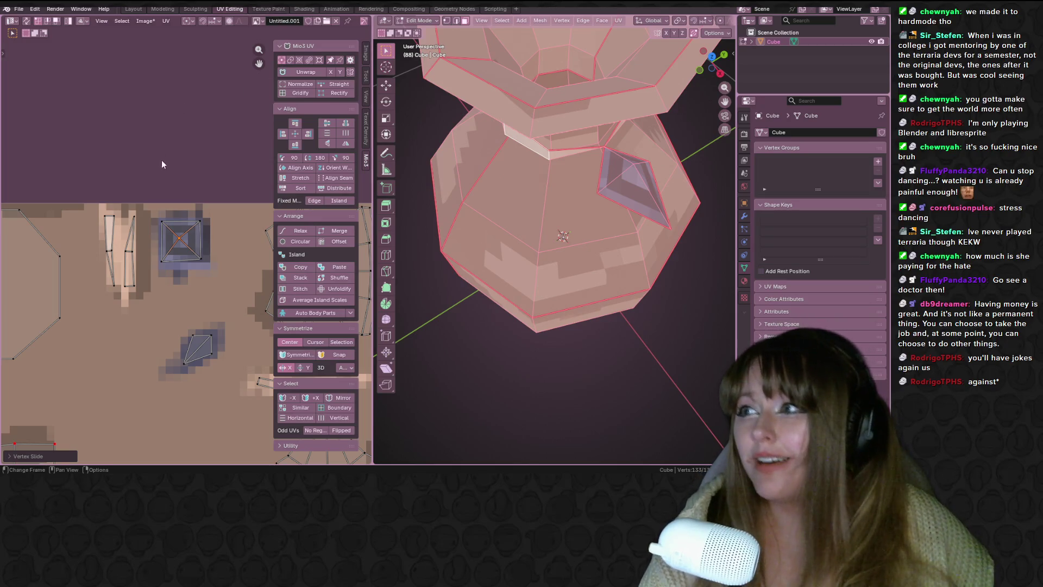
Move the square gem island's bottom-right UV corner toward the blue gem pixels.
middle_drag(624, 174, 539, 169)
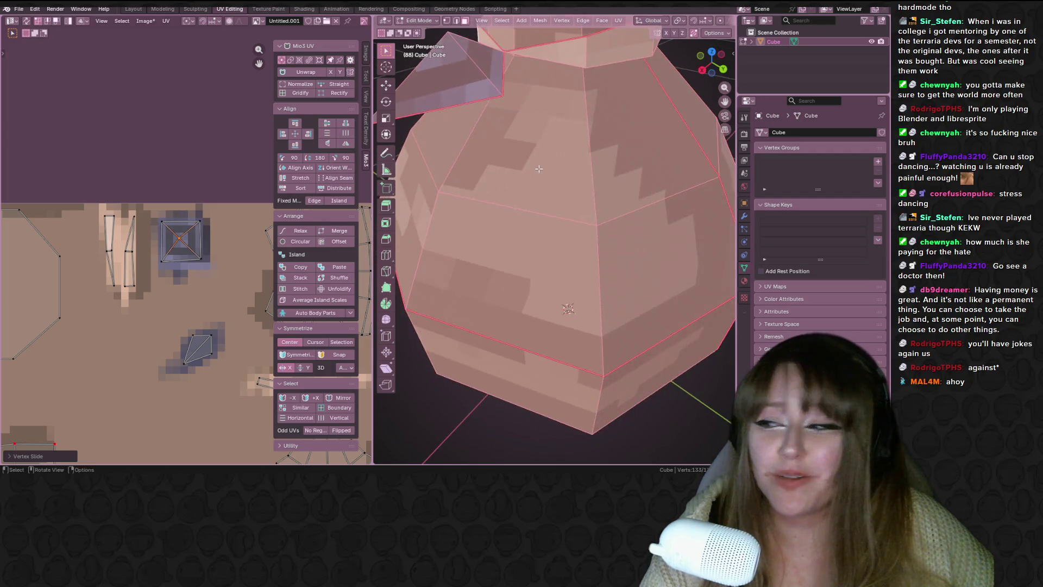
scroll(182, 211, down, 1)
middle_drag(215, 207, 183, 168)
scroll(138, 172, up, 1)
scroll(138, 171, up, 1)
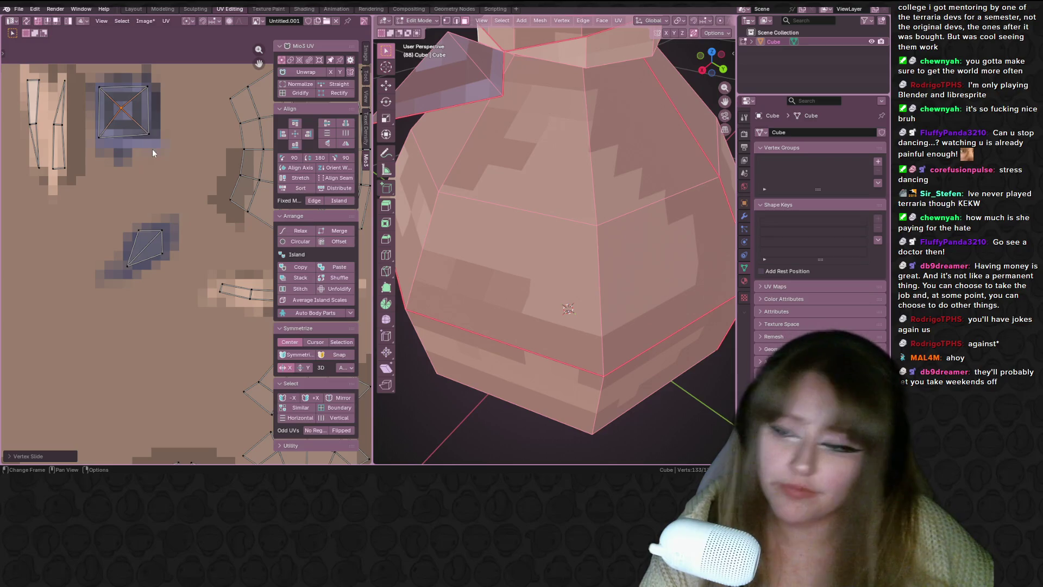
click(148, 133)
scroll(152, 141, up, 2)
key(g)
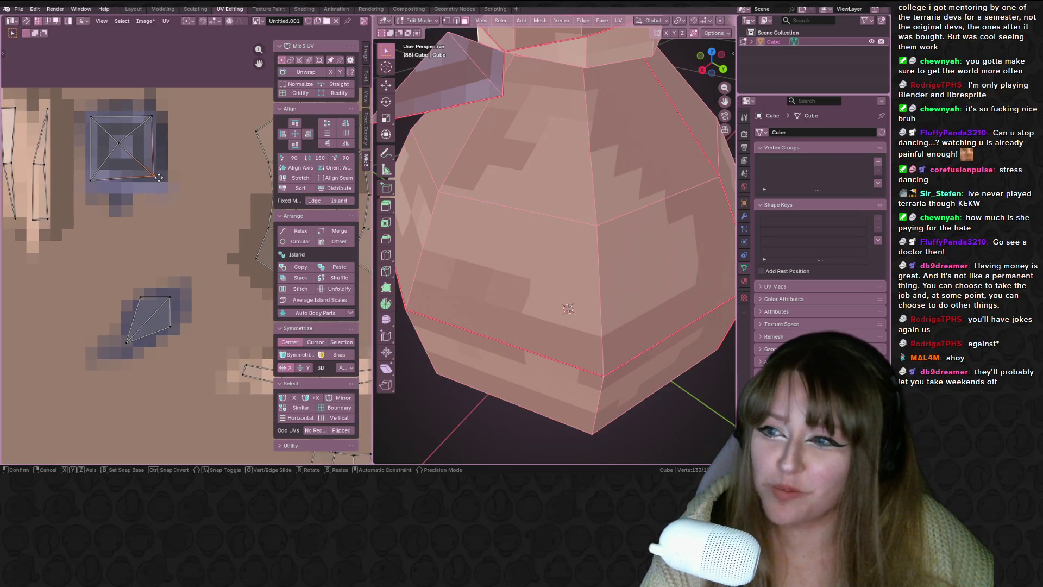
click(159, 182)
Nudge that corner several more times, slightly down-left and lower, to fit the gem.
scroll(543, 190, up, 4)
mouse_move(543, 174)
middle_down()
mouse_move(521, 150)
mouse_move(565, 179)
middle_up()
scroll(155, 171, up, 2)
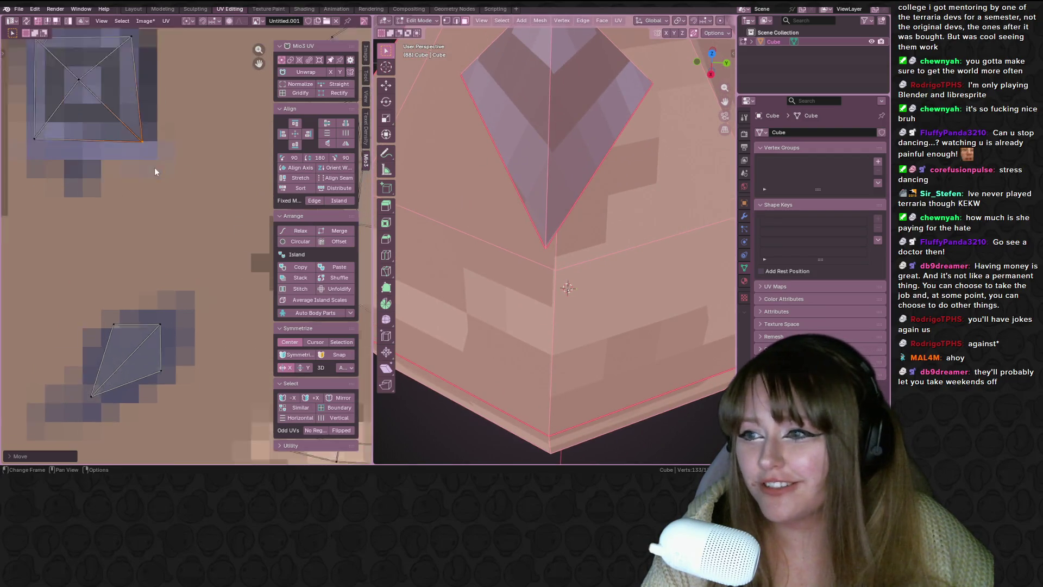
scroll(155, 171, up, 2)
key(g)
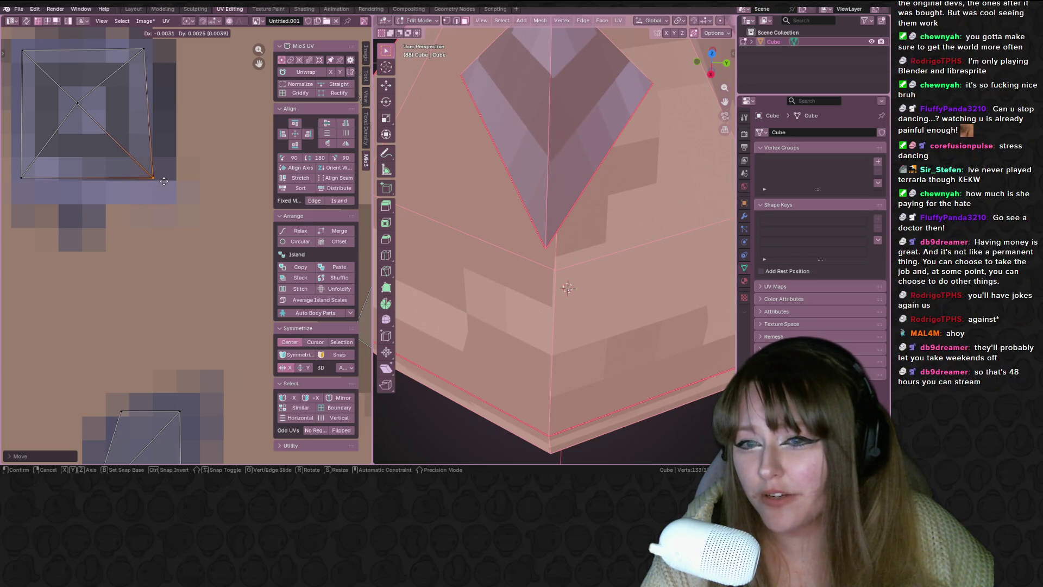
click(164, 181)
scroll(164, 181, up, 3)
key(g)
click(215, 243)
key(g)
click(217, 242)
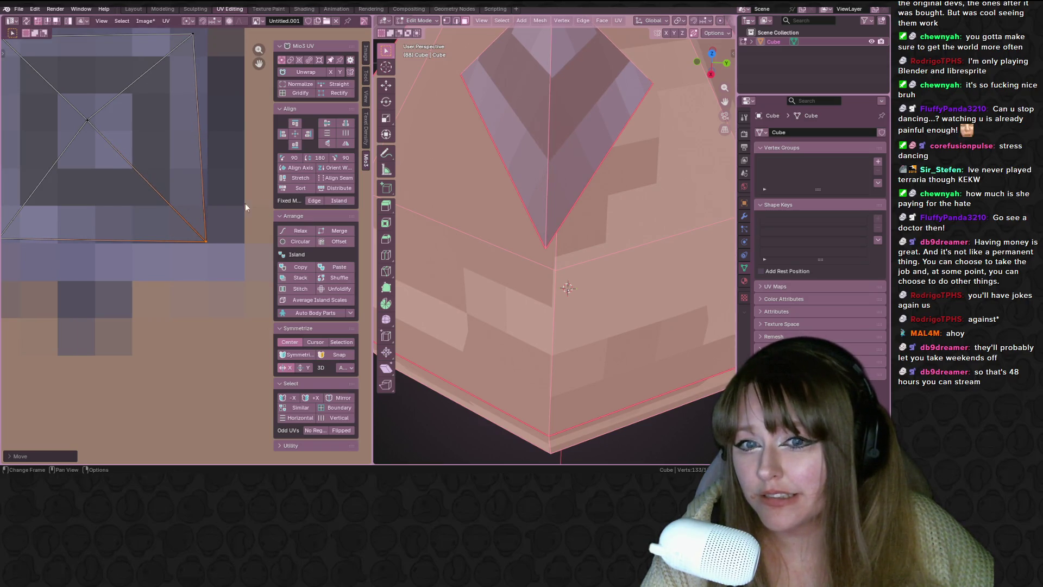
Fine-tune the corner's final placement while viewing the diamond gem from the front.
scroll(565, 261, down, 3)
middle_drag(565, 261, 576, 256)
scroll(575, 256, up, 3)
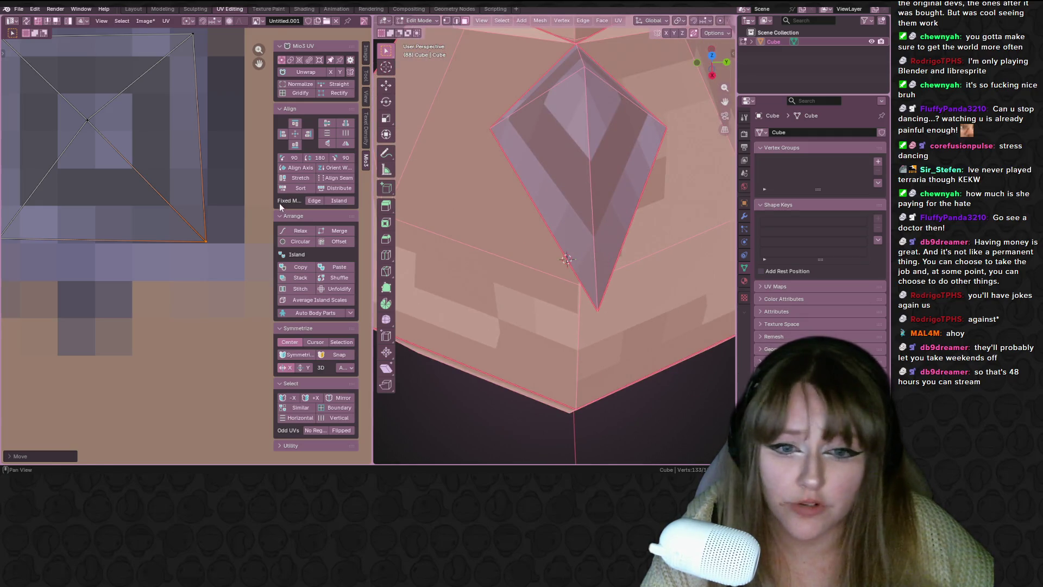
scroll(203, 197, up, 2)
key(g)
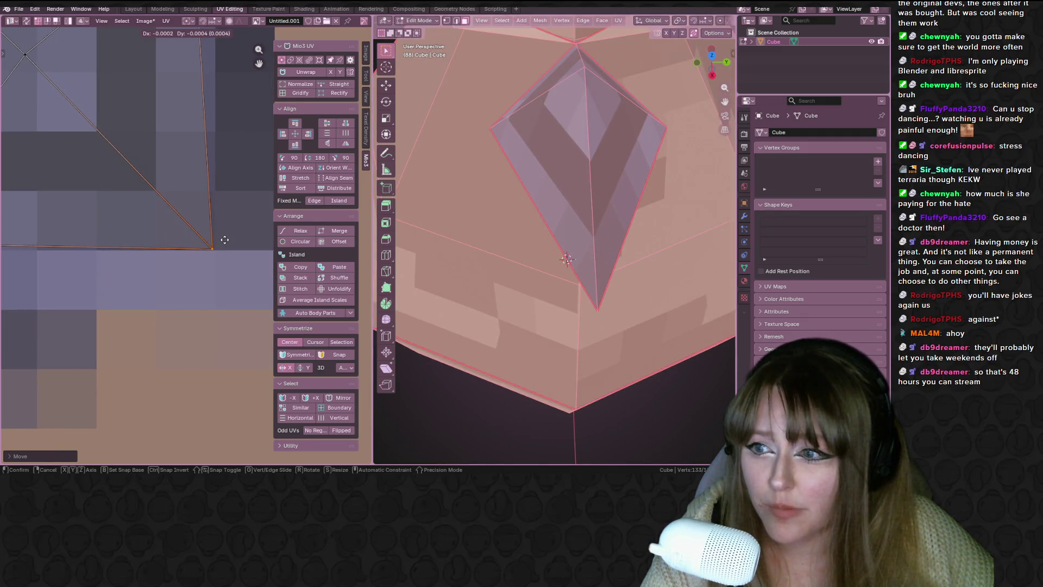
click(224, 240)
scroll(170, 216, up, 3)
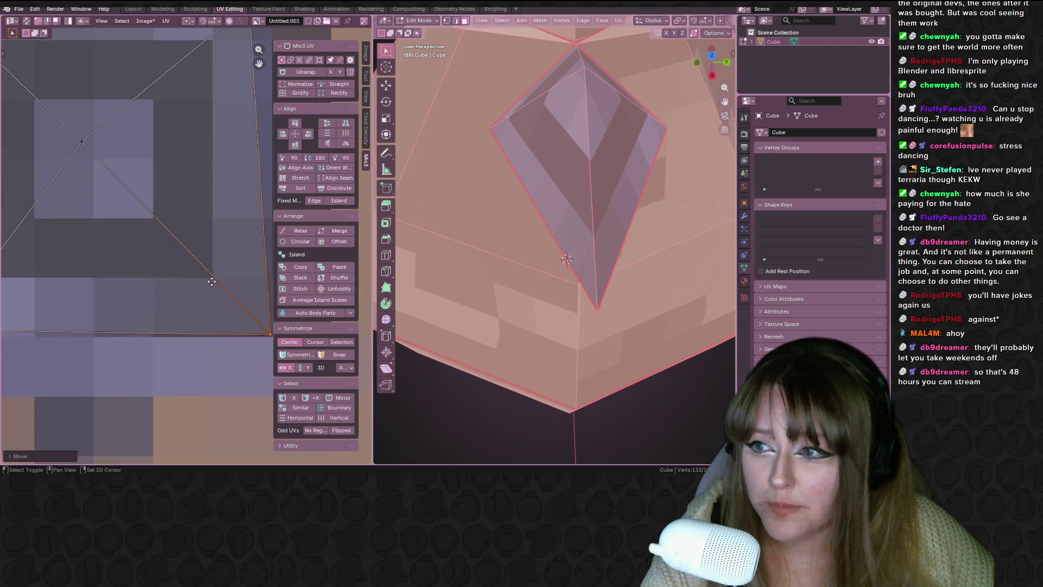
Slide the centre vertex, where the diagonals cross, along its edge.
click(81, 140)
key(g)
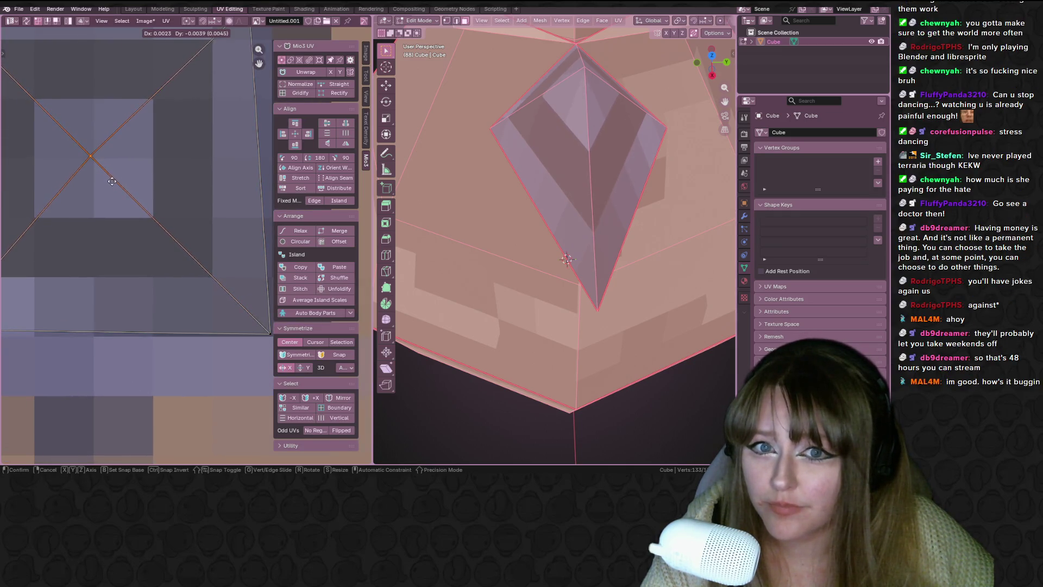
key(g)
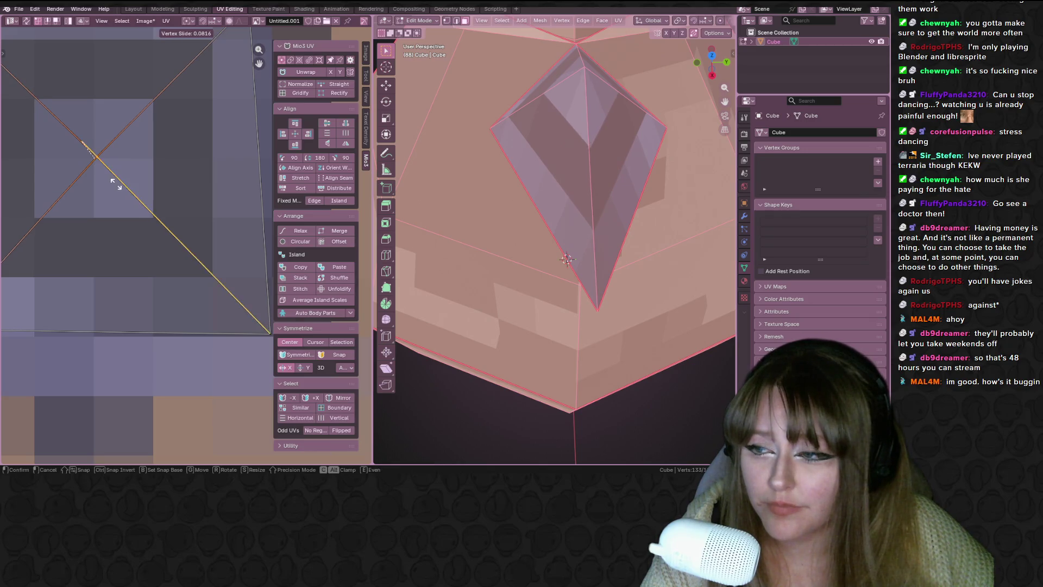
click(116, 184)
middle_drag(656, 124, 650, 106)
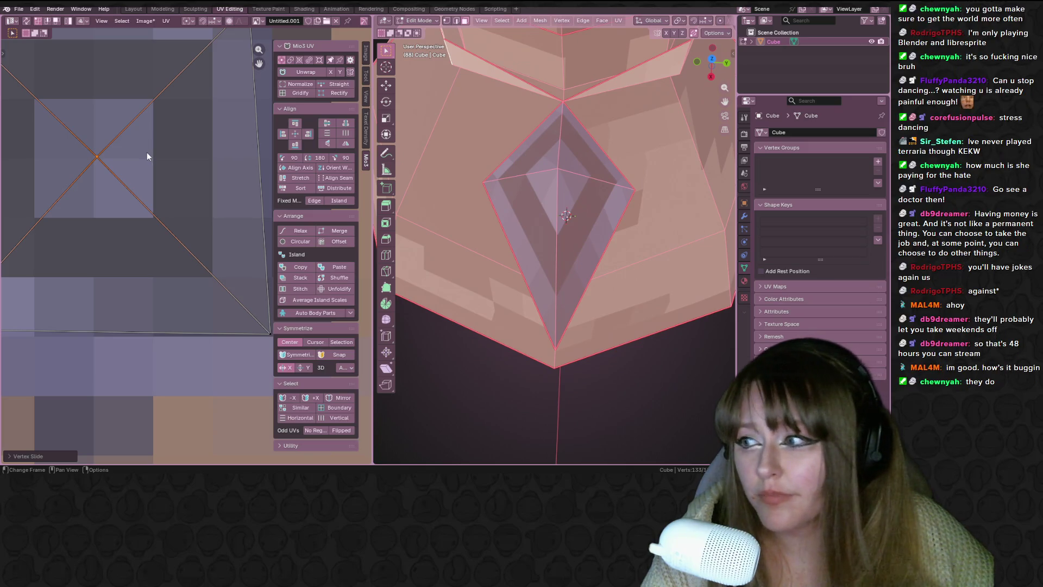
scroll(150, 157, down, 3)
Box-select the whole gem UV island and shift it into place, then check the bag.
mouse_move(49, 98)
mouse_down()
mouse_move(261, 293)
mouse_move(254, 319)
mouse_up()
scroll(164, 248, up, 1)
scroll(163, 244, up, 4)
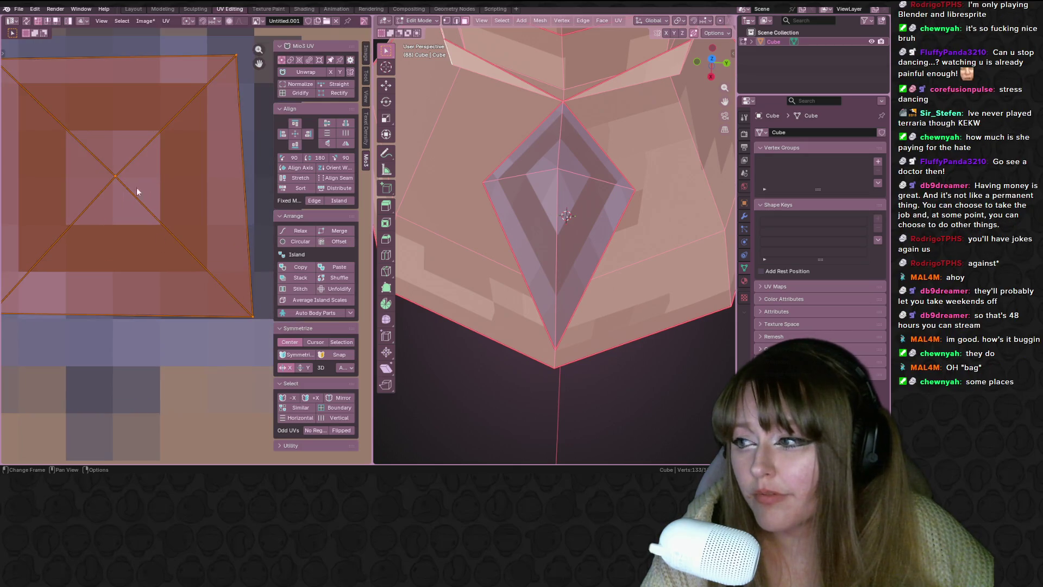
scroll(50, 230, up, 3)
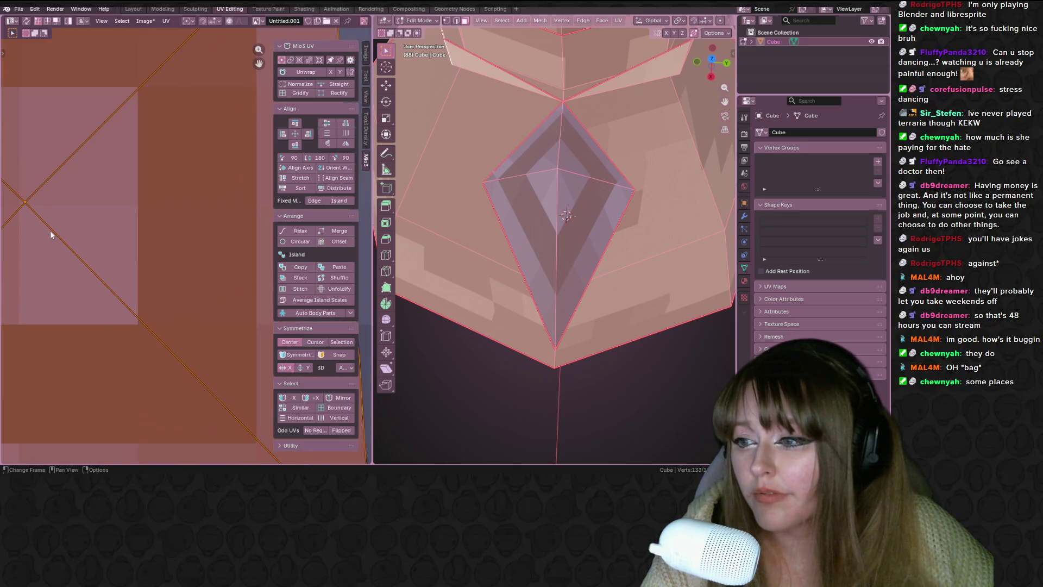
key(g)
click(129, 216)
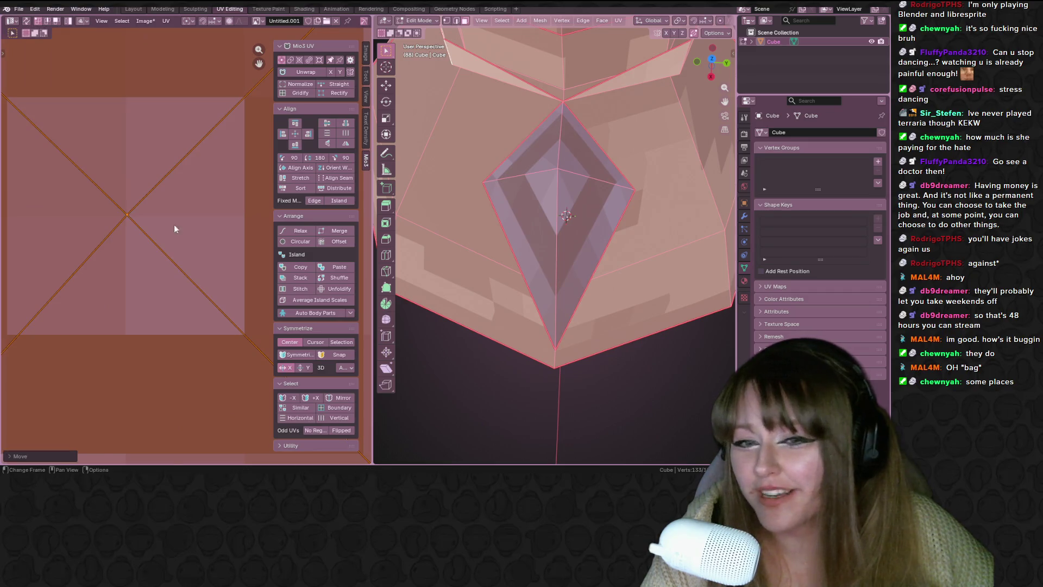
scroll(214, 262, down, 2)
scroll(212, 263, down, 5)
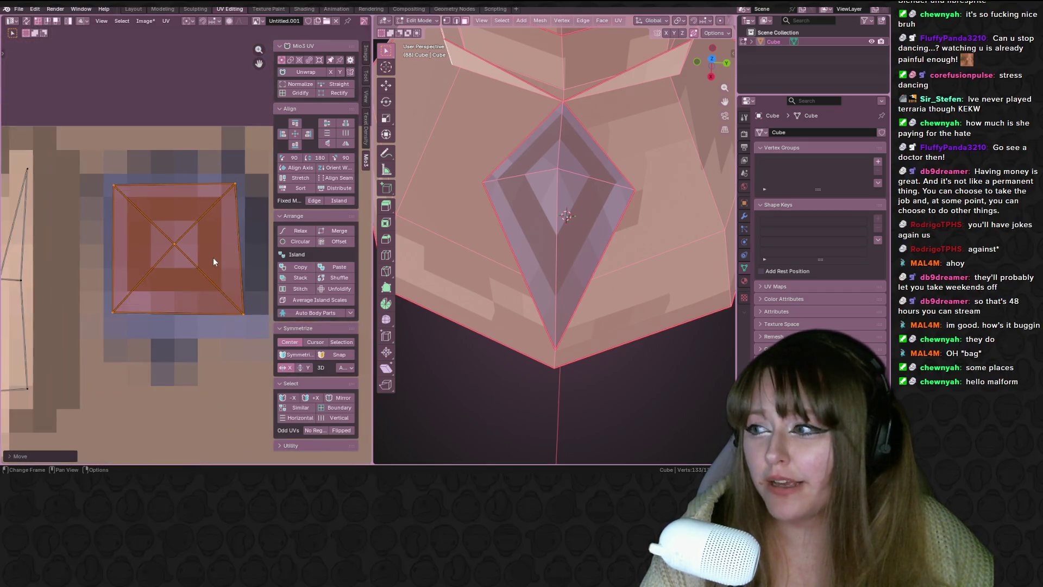
scroll(478, 217, down, 5)
mouse_move(462, 228)
middle_down()
mouse_move(443, 179)
mouse_move(497, 229)
mouse_move(532, 52)
middle_up()
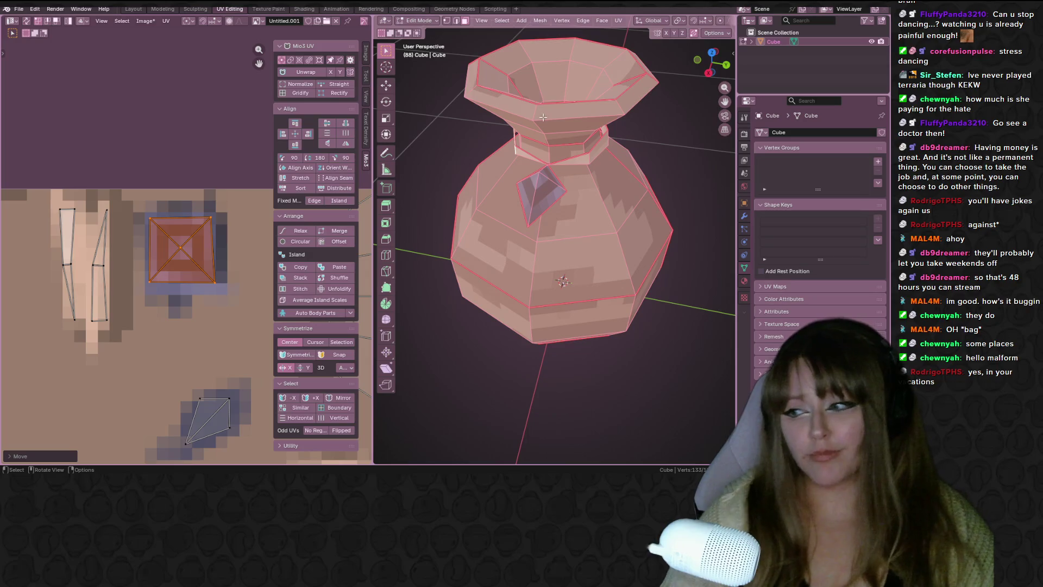
scroll(535, 124, up, 2)
mouse_move(535, 124)
middle_down()
mouse_move(538, 161)
mouse_move(669, 191)
mouse_move(609, 242)
mouse_move(650, 205)
mouse_move(689, 233)
mouse_move(379, 206)
middle_up()
scroll(538, 152, down, 3)
Return to Object Mode, inspect the textured bag from two angles, then enter the Texture Paint workspace.
key(Tab)
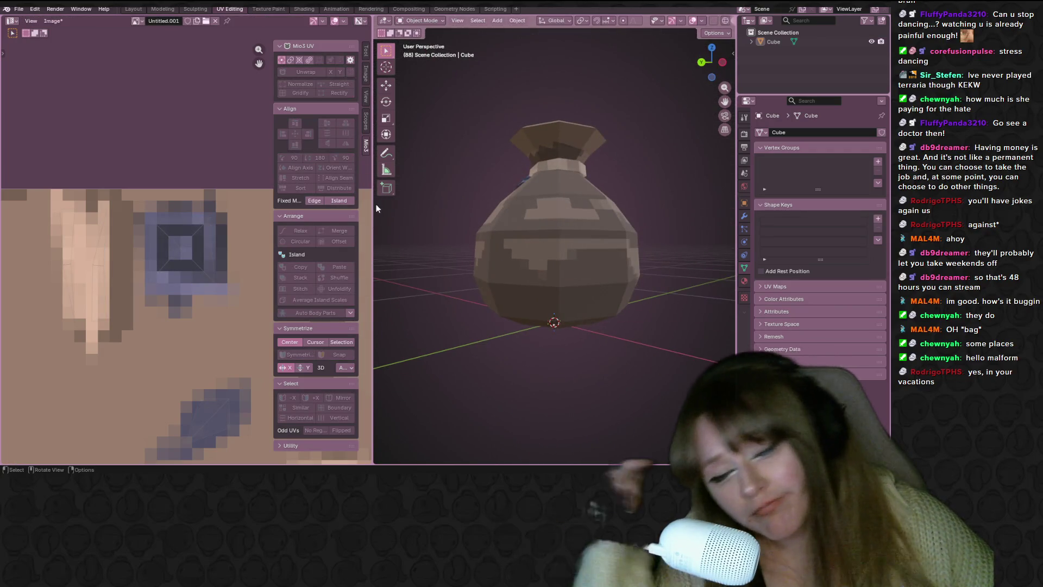
scroll(220, 250, down, 2)
mouse_move(587, 226)
middle_down()
mouse_move(719, 218)
mouse_move(548, 220)
mouse_move(611, 255)
mouse_move(601, 250)
mouse_move(582, 275)
mouse_move(478, 246)
mouse_move(560, 183)
mouse_move(538, 230)
mouse_move(440, 232)
middle_up()
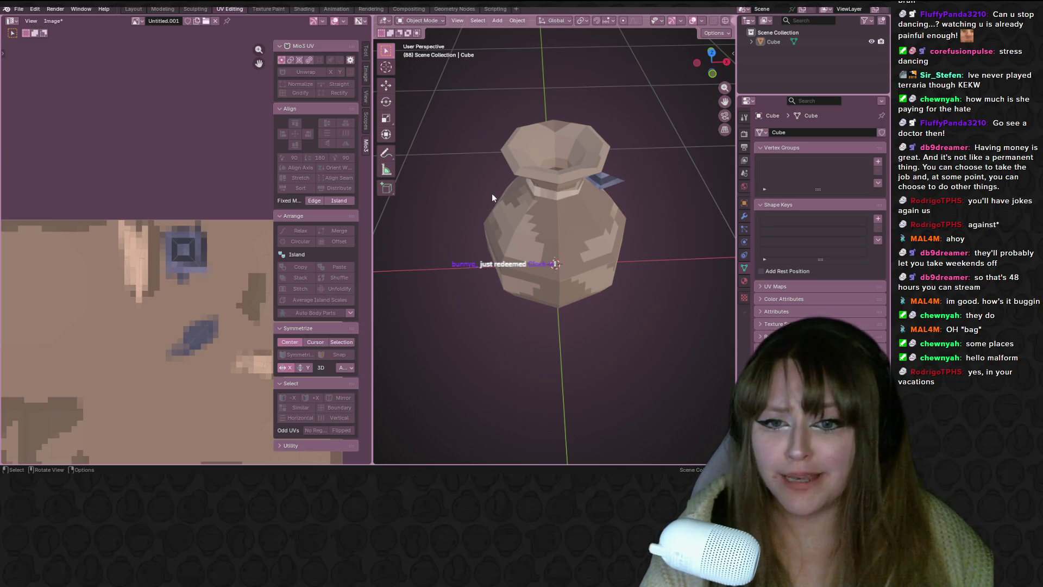
middle_drag(492, 196, 529, 218)
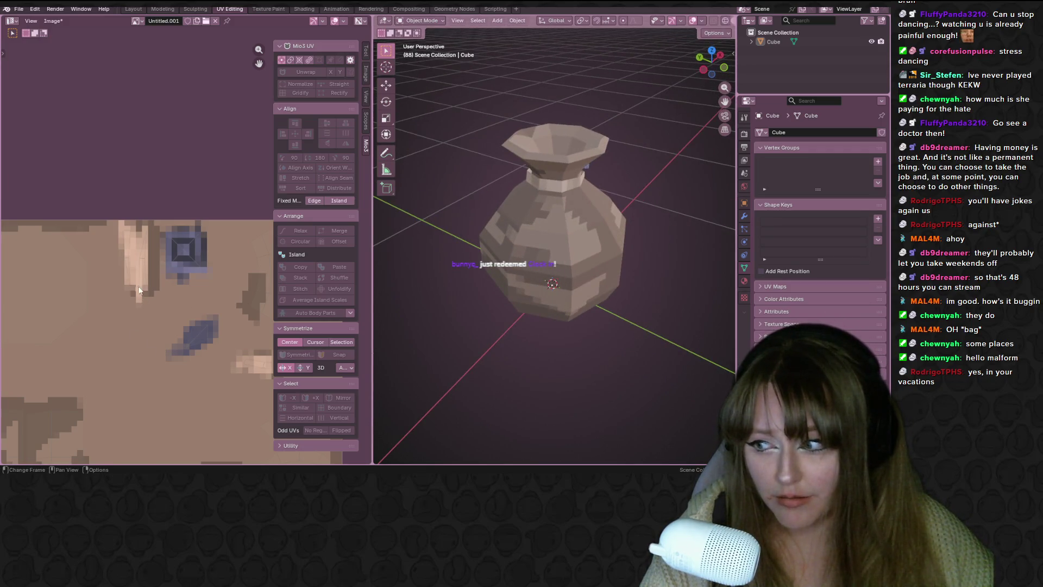
scroll(138, 291, down, 3)
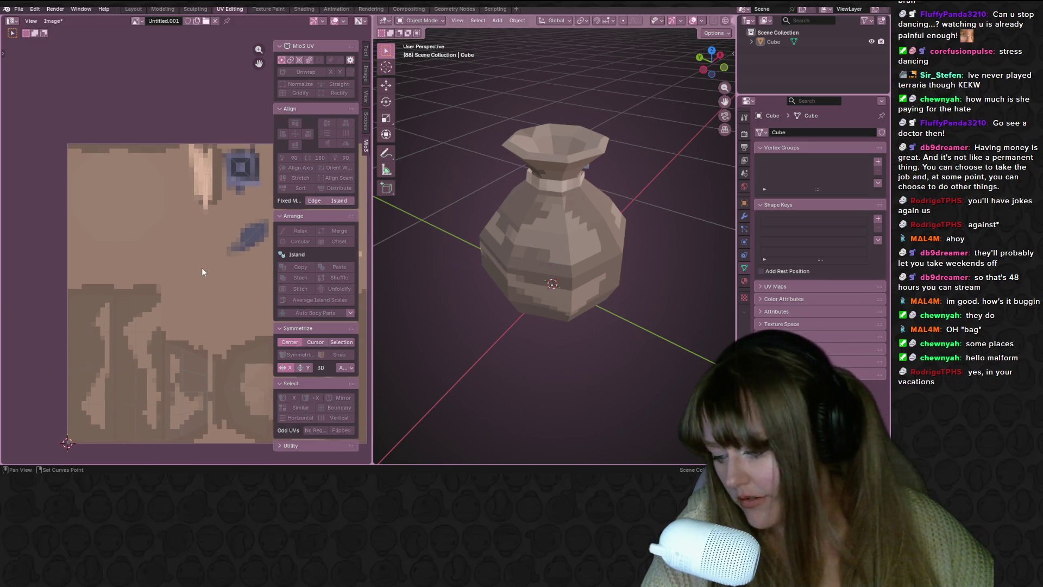
click(261, 9)
Sample a dark brown from the texture as the brush colour.
click(88, 34)
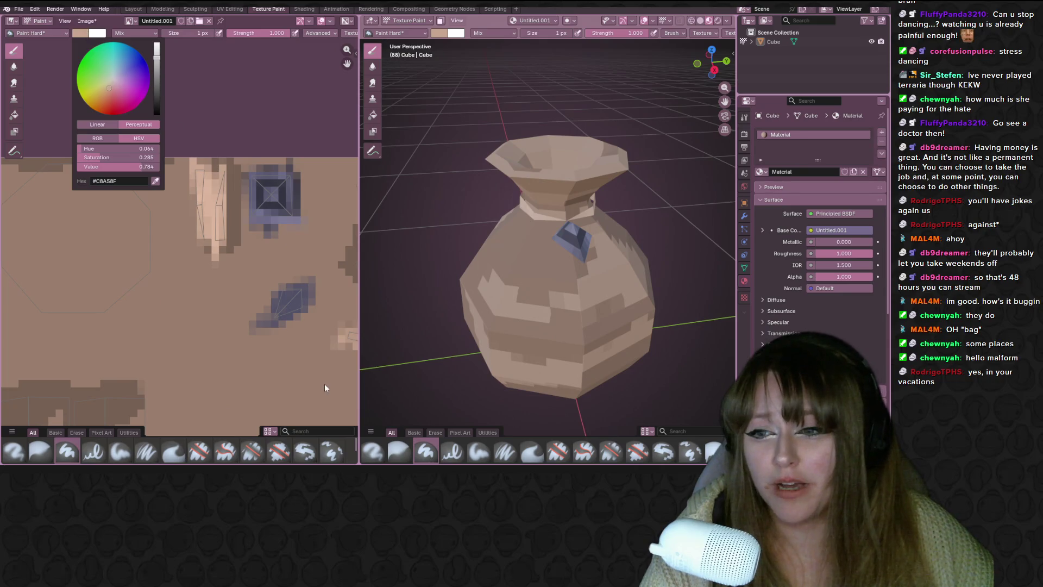
key(s)
scroll(302, 354, down, 2)
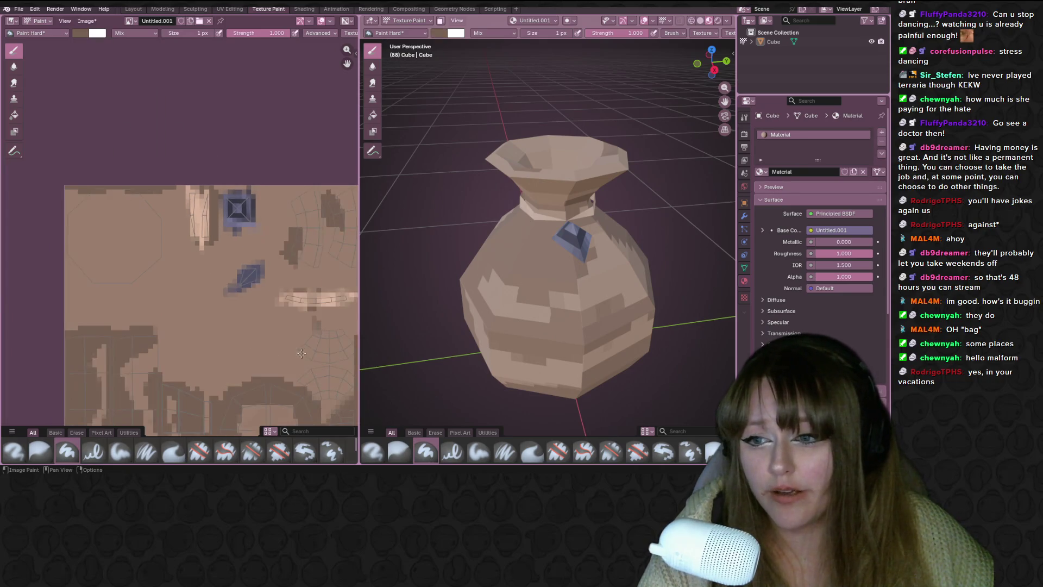
scroll(272, 342, down, 1)
mouse_move(266, 350)
middle_down()
mouse_move(228, 293)
mouse_move(141, 230)
middle_up()
scroll(142, 230, up, 2)
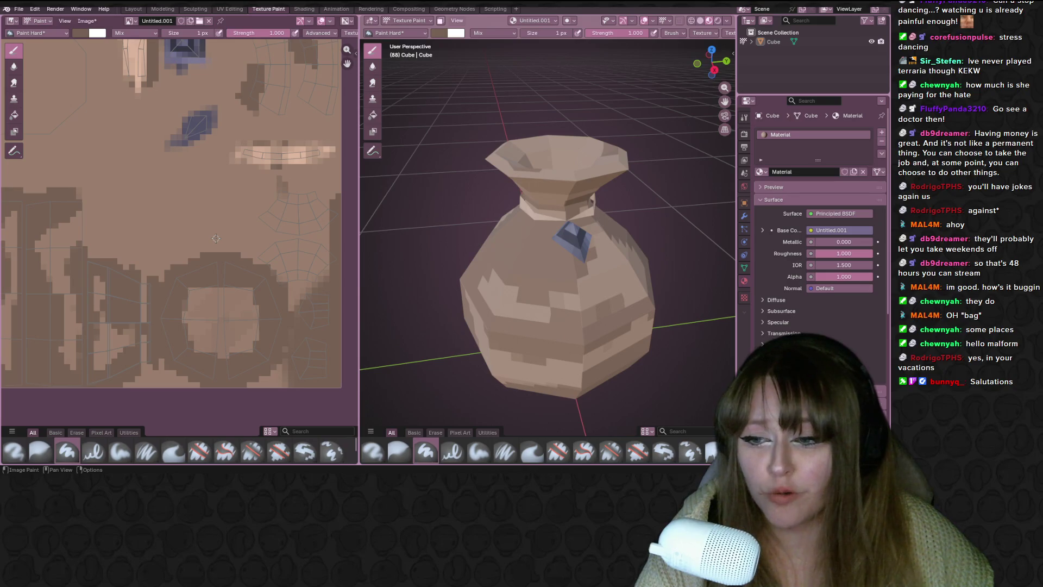
scroll(215, 240, down, 1)
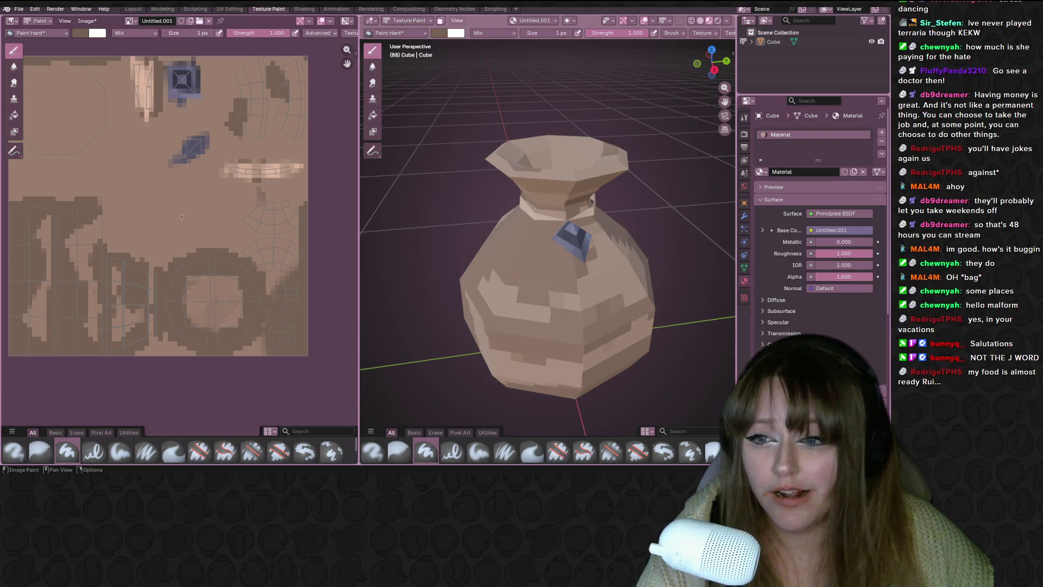
mouse_move(185, 216)
middle_down()
mouse_move(219, 278)
mouse_move(242, 208)
mouse_move(212, 209)
mouse_move(238, 240)
middle_up()
scroll(239, 239, up, 2)
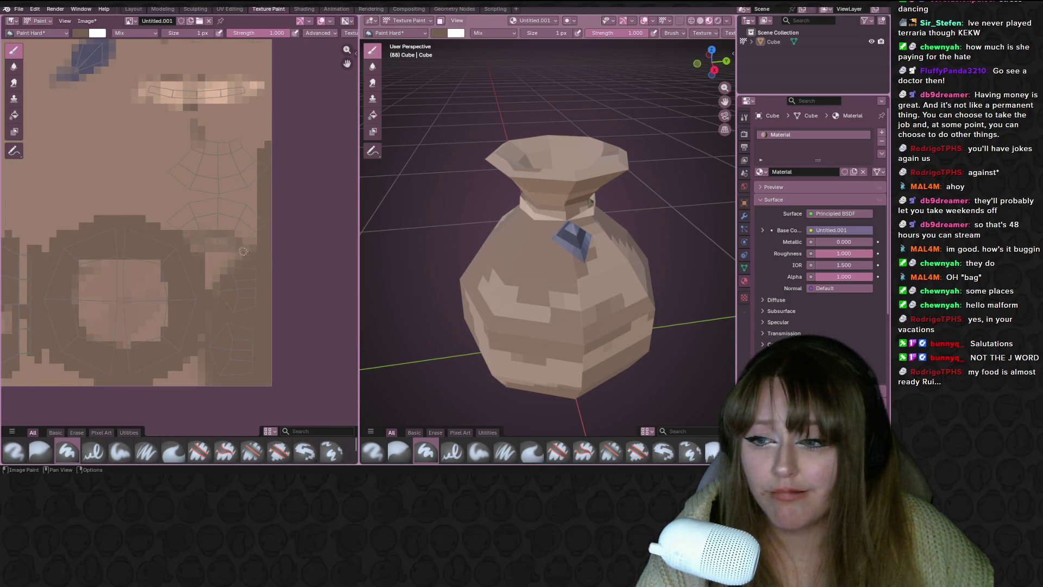
Paint darker pixels over the inside of the bag's neck on the texture.
mouse_move(211, 227)
mouse_down()
mouse_move(254, 240)
mouse_move(183, 231)
mouse_up()
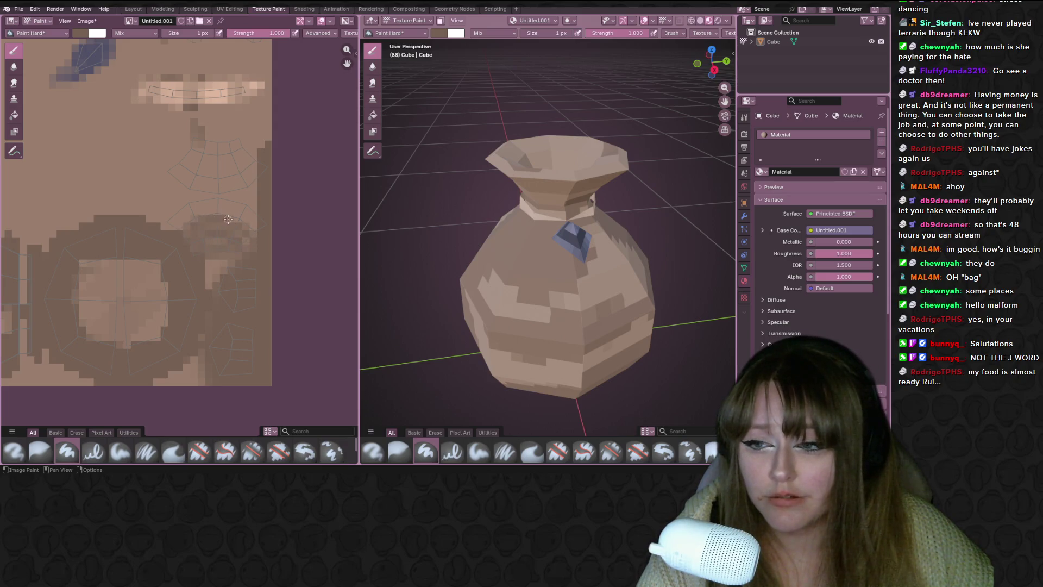
drag(249, 239, 196, 251)
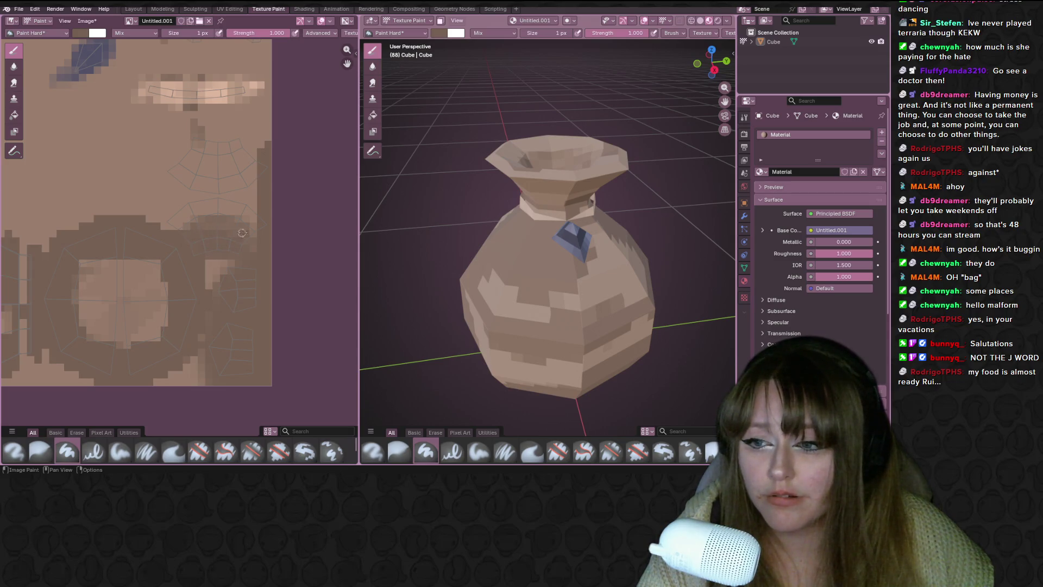
mouse_move(521, 158)
middle_down()
mouse_move(533, 189)
mouse_move(530, 179)
middle_up()
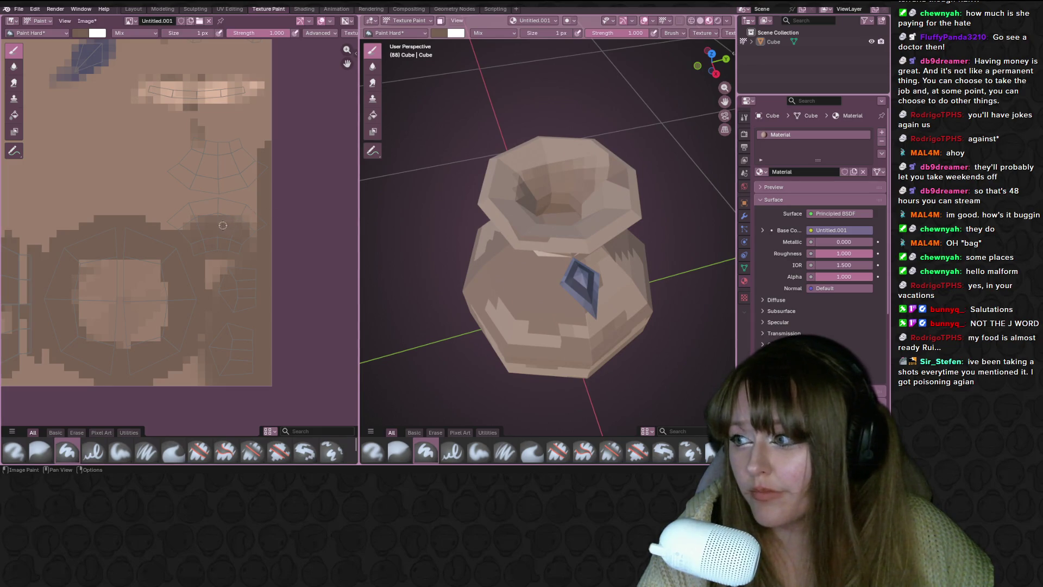
Paint dark strips and patches on the texture inside the bag's mouth.
scroll(223, 225, up, 1)
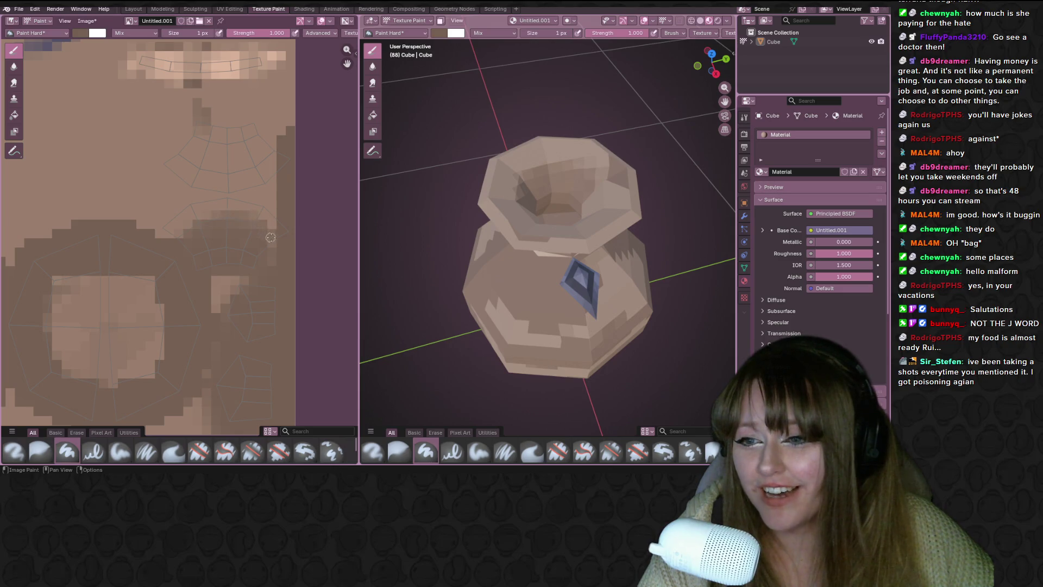
mouse_move(550, 158)
middle_down()
mouse_move(538, 184)
mouse_move(522, 163)
mouse_move(489, 174)
mouse_move(373, 158)
middle_up()
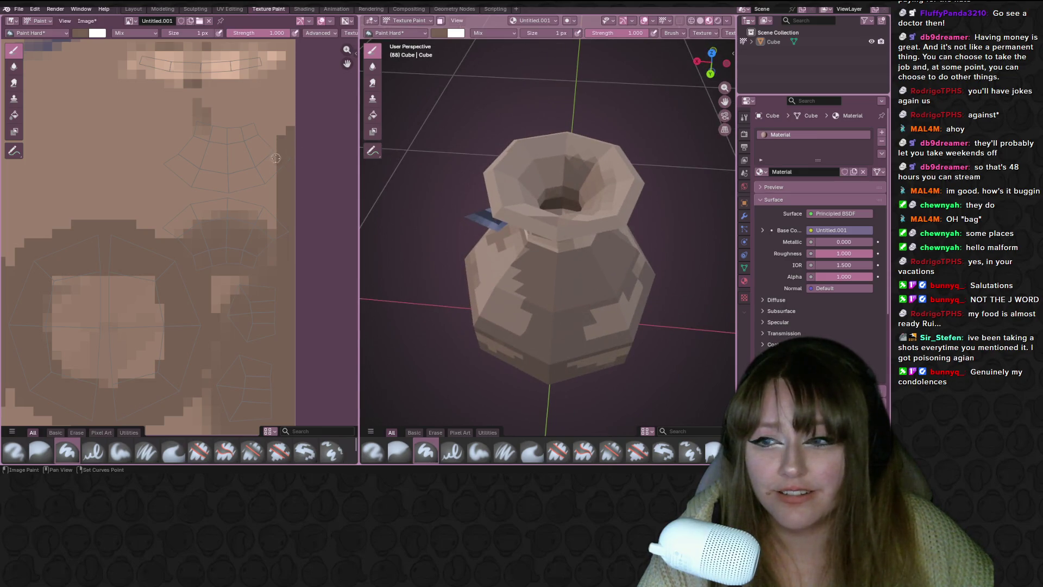
middle_drag(201, 129, 204, 161)
mouse_move(213, 162)
mouse_down()
mouse_move(256, 162)
mouse_move(203, 161)
mouse_move(254, 160)
mouse_move(218, 181)
mouse_move(175, 163)
mouse_move(205, 179)
mouse_move(263, 154)
mouse_move(217, 185)
mouse_move(255, 194)
mouse_move(203, 201)
mouse_up()
mouse_move(625, 87)
middle_down()
mouse_move(679, 161)
mouse_move(673, 109)
middle_up()
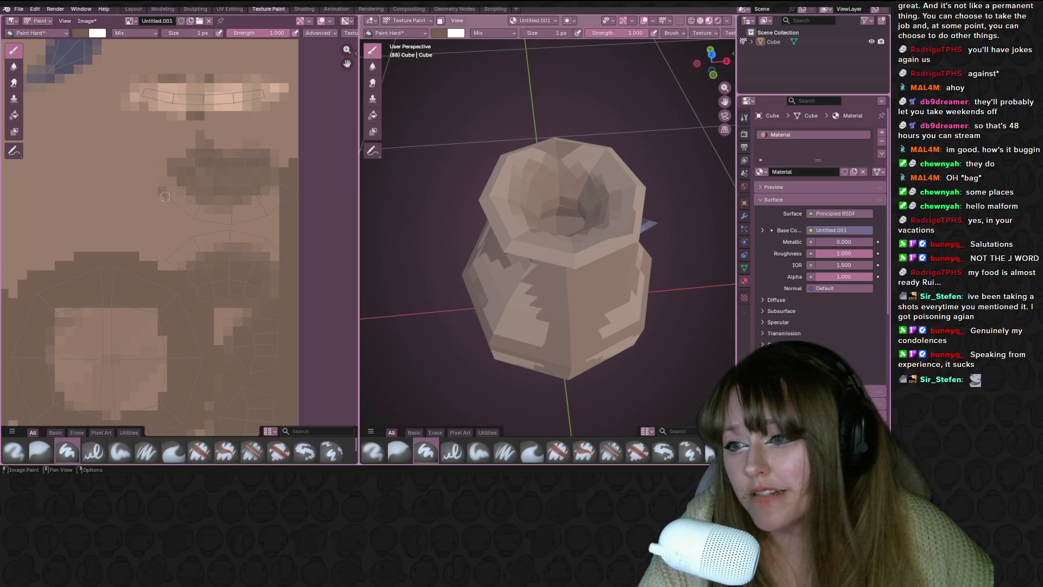
mouse_move(185, 215)
mouse_down()
mouse_move(234, 223)
mouse_move(278, 211)
mouse_up()
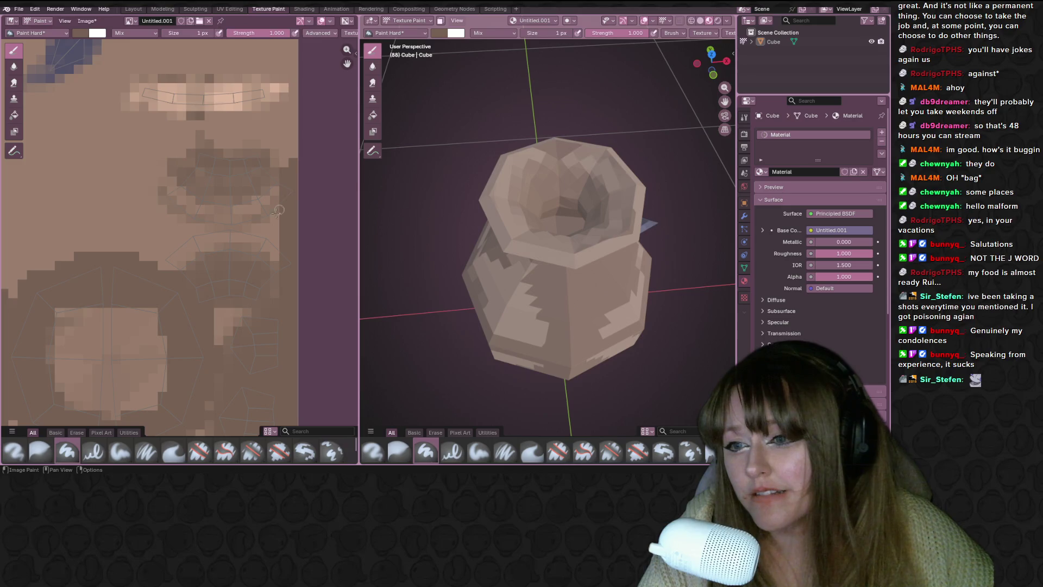
mouse_move(156, 263)
mouse_down()
mouse_move(212, 231)
mouse_move(270, 236)
mouse_up()
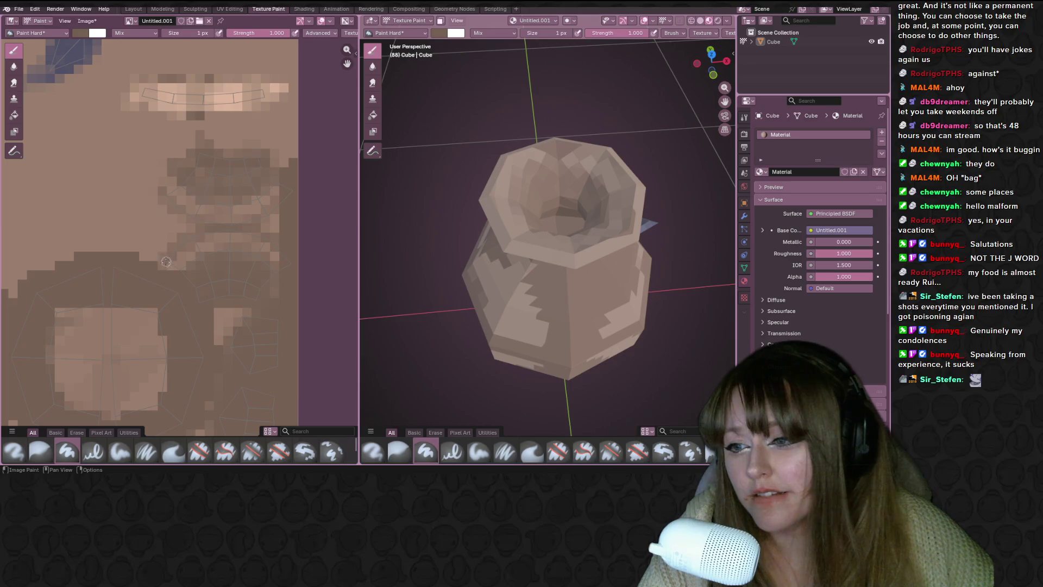
Orbit the bag and pan the texture to inspect the shaded opening and gem area.
mouse_move(559, 179)
middle_down()
mouse_move(567, 210)
mouse_move(587, 212)
mouse_move(597, 163)
mouse_move(632, 224)
mouse_move(625, 196)
mouse_move(630, 228)
mouse_move(614, 201)
middle_up()
scroll(189, 198, down, 2)
mouse_move(148, 248)
middle_down()
mouse_move(203, 273)
mouse_move(298, 208)
middle_up()
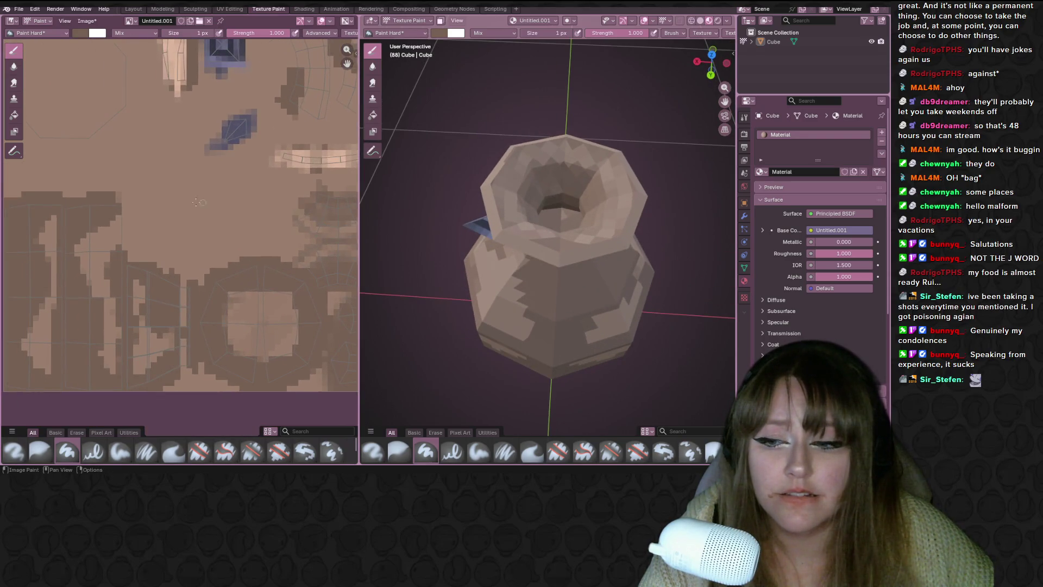
scroll(198, 203, down, 2)
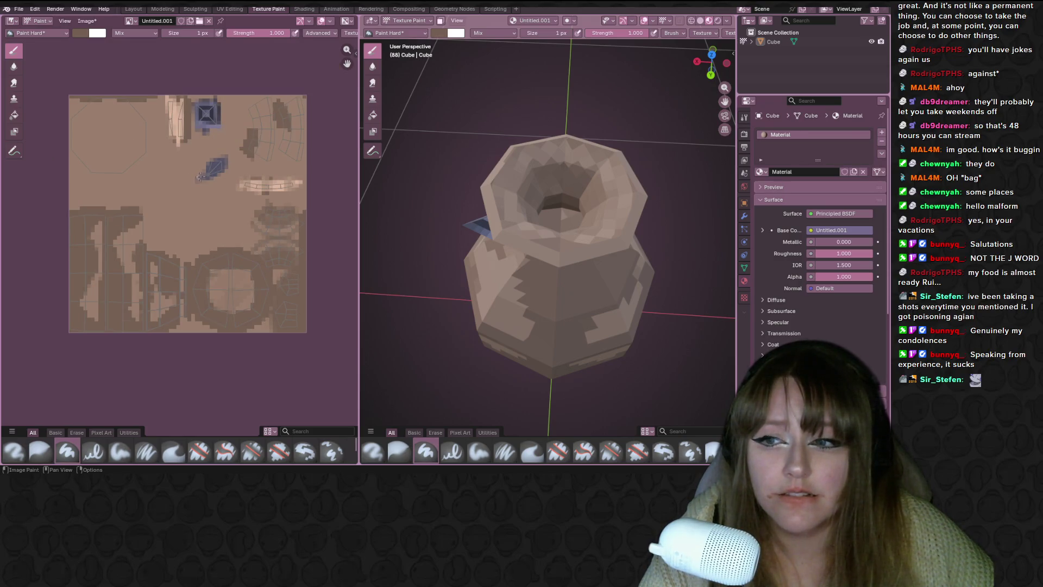
scroll(586, 150, up, 3)
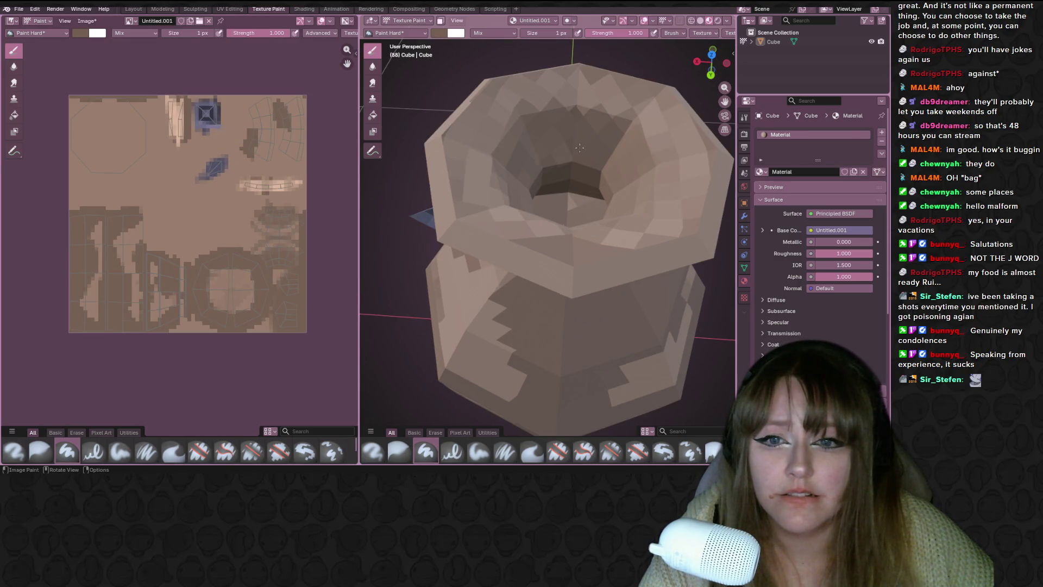
mouse_move(468, 181)
middle_down()
mouse_move(408, 158)
mouse_move(363, 161)
middle_up()
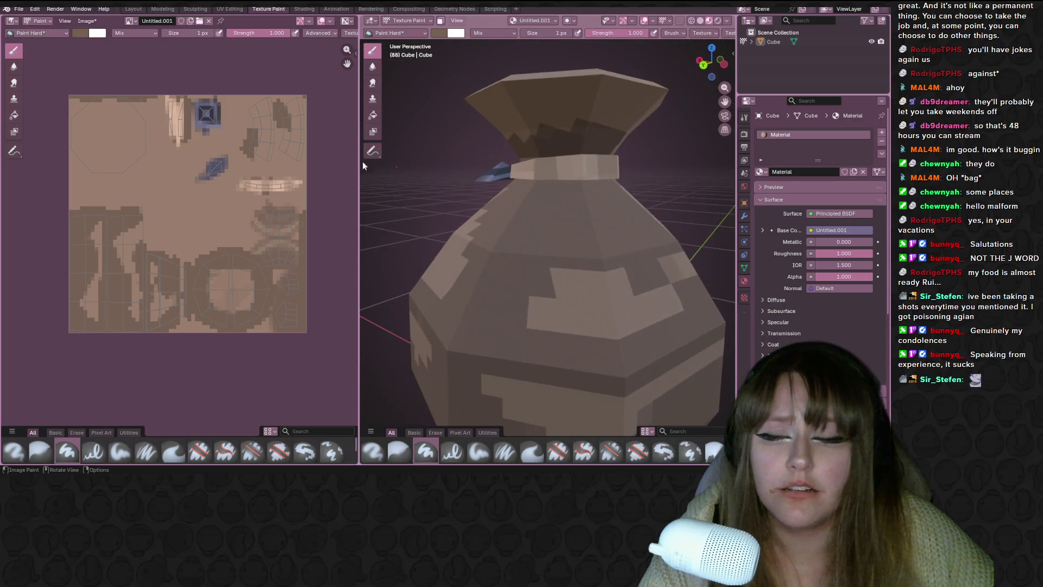
scroll(275, 103, up, 2)
scroll(275, 102, up, 1)
middle_drag(296, 175, 296, 221)
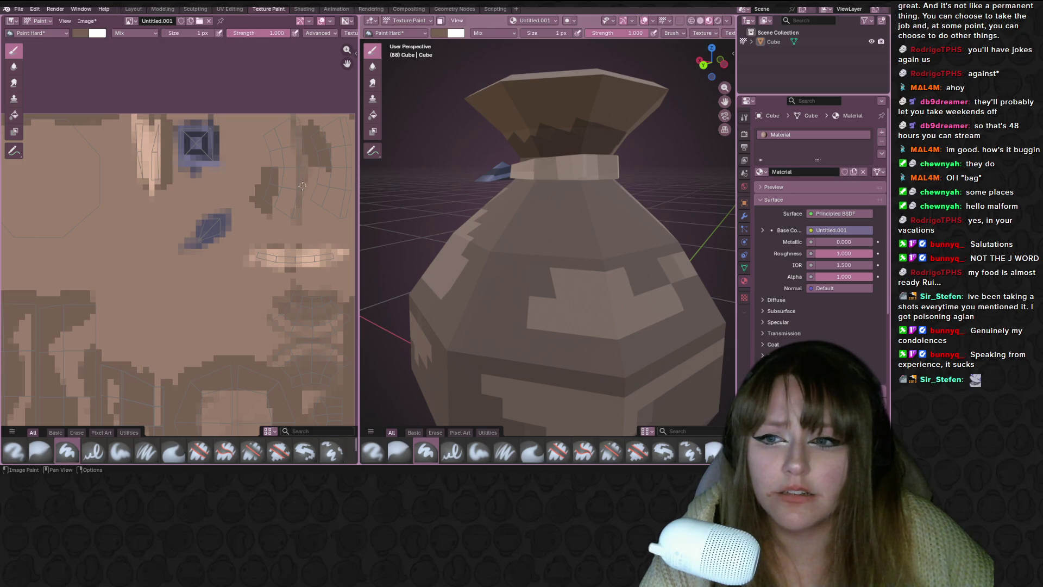
mouse_move(492, 93)
middle_down()
mouse_move(516, 179)
mouse_move(543, 124)
mouse_move(627, 131)
mouse_move(606, 171)
middle_up()
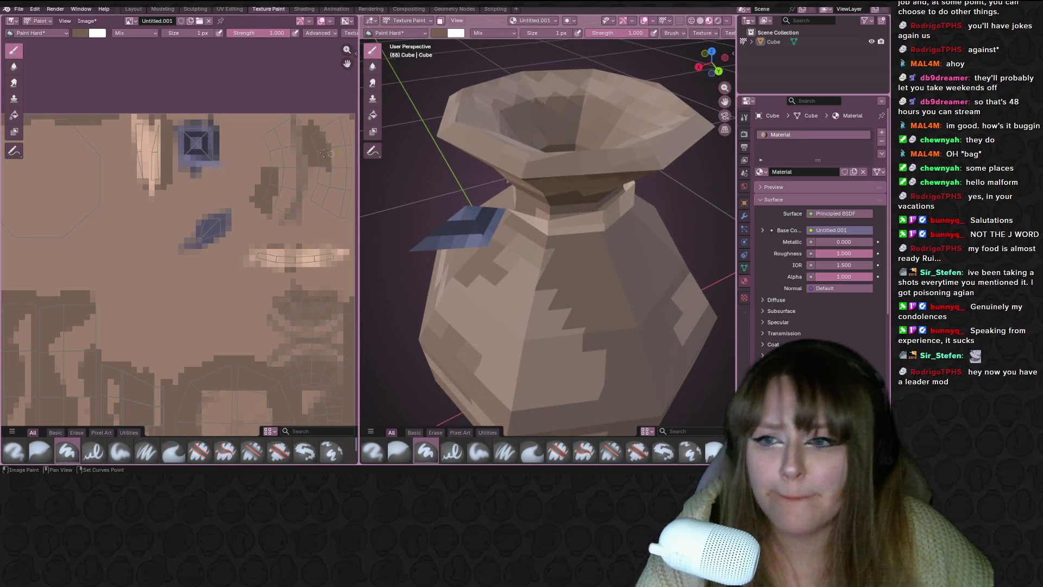
middle_drag(295, 151, 251, 153)
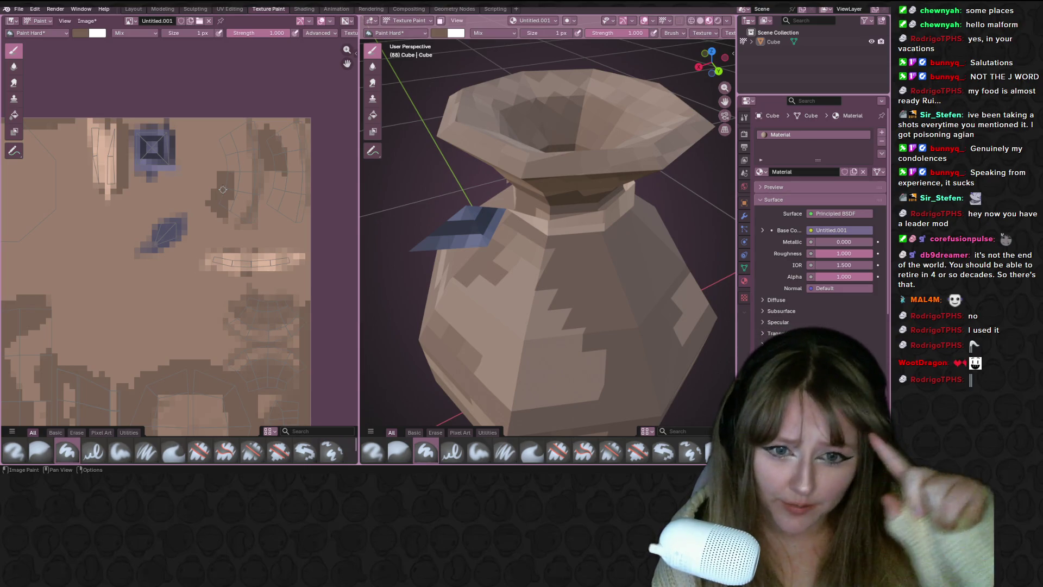
Paint a small dark smiley mark with eyes and a smile on the texture.
mouse_move(130, 255)
middle_down()
mouse_move(130, 271)
mouse_move(161, 254)
mouse_move(283, 251)
middle_up()
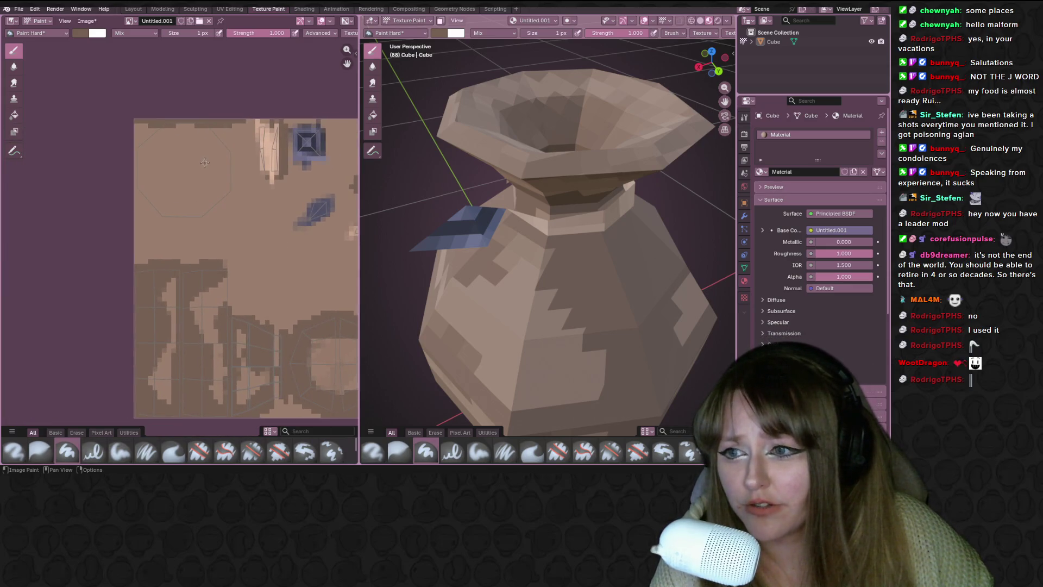
drag(166, 152, 211, 164)
mouse_move(143, 178)
mouse_down()
mouse_move(188, 207)
mouse_move(217, 186)
mouse_up()
scroll(444, 245, down, 6)
mouse_move(444, 244)
middle_down()
mouse_move(472, 305)
mouse_move(508, 194)
mouse_move(561, 235)
middle_up()
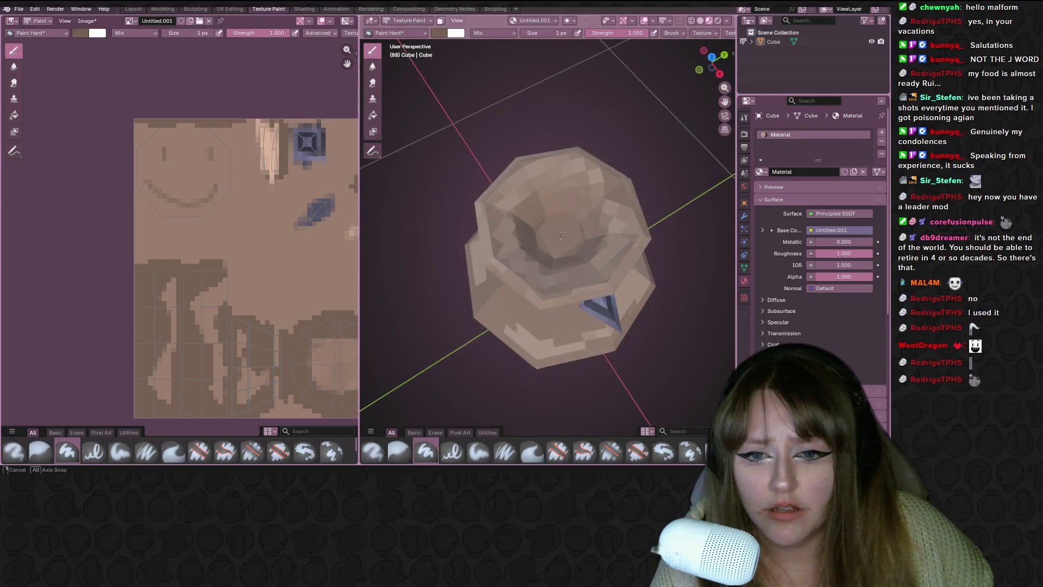
Paint a dark brown patch on the bag's side area of the texture.
middle_drag(293, 184, 136, 211)
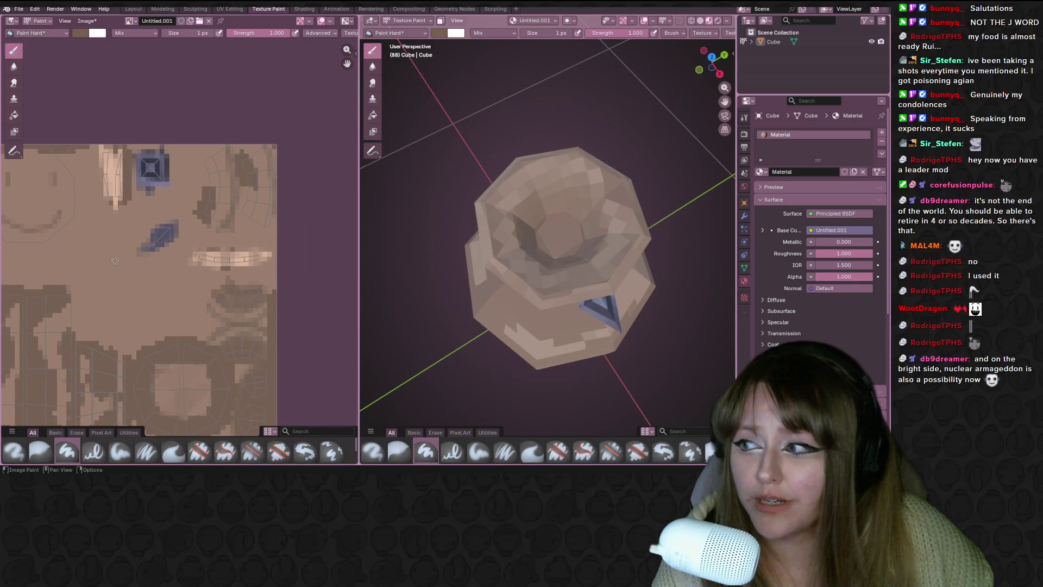
scroll(177, 188, up, 2)
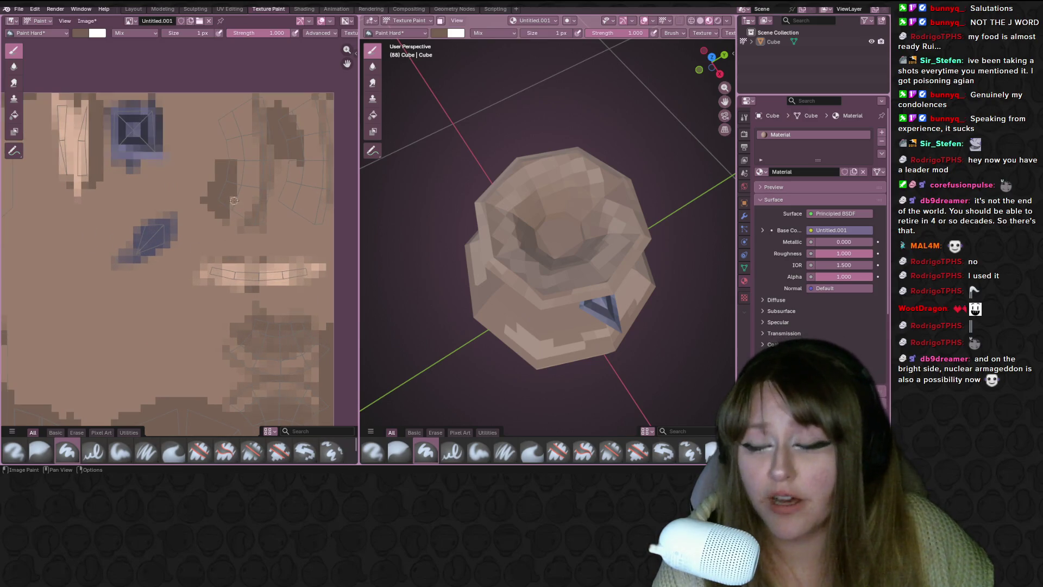
middle_drag(241, 118, 215, 123)
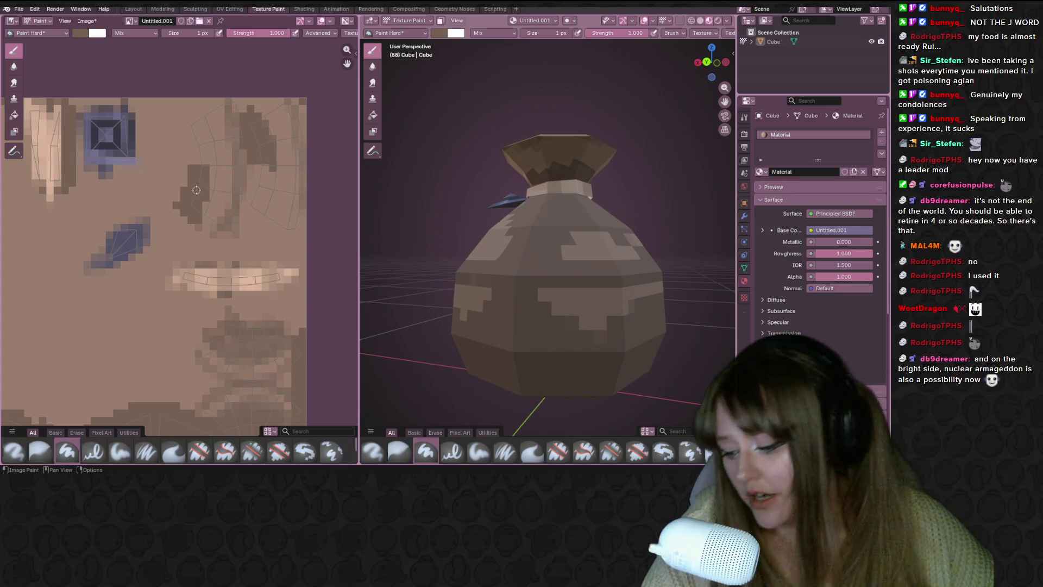
middle_drag(210, 180, 194, 240)
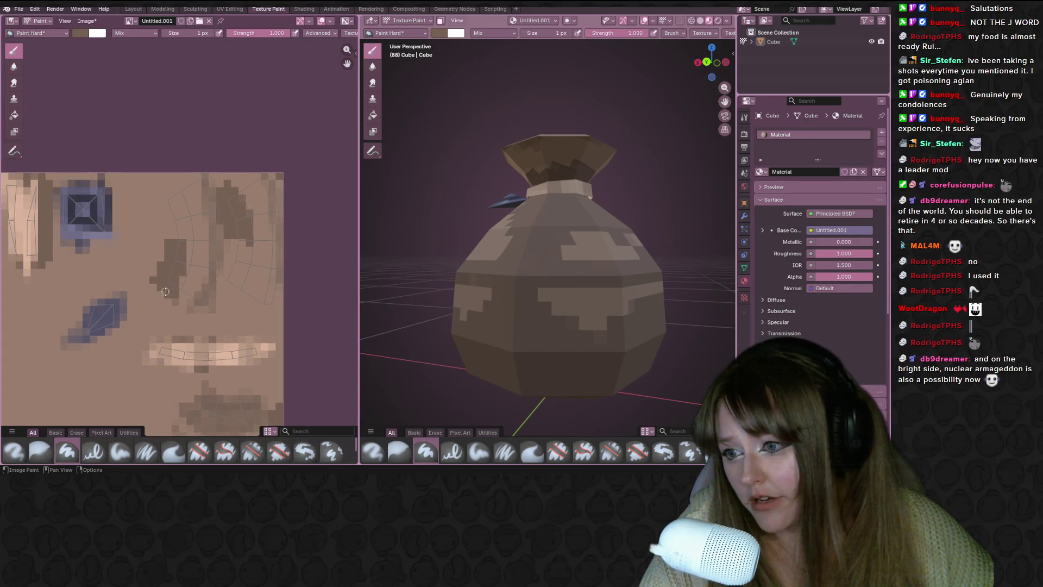
mouse_move(194, 240)
mouse_down()
mouse_move(168, 187)
mouse_move(187, 228)
mouse_move(176, 182)
mouse_move(200, 235)
mouse_up()
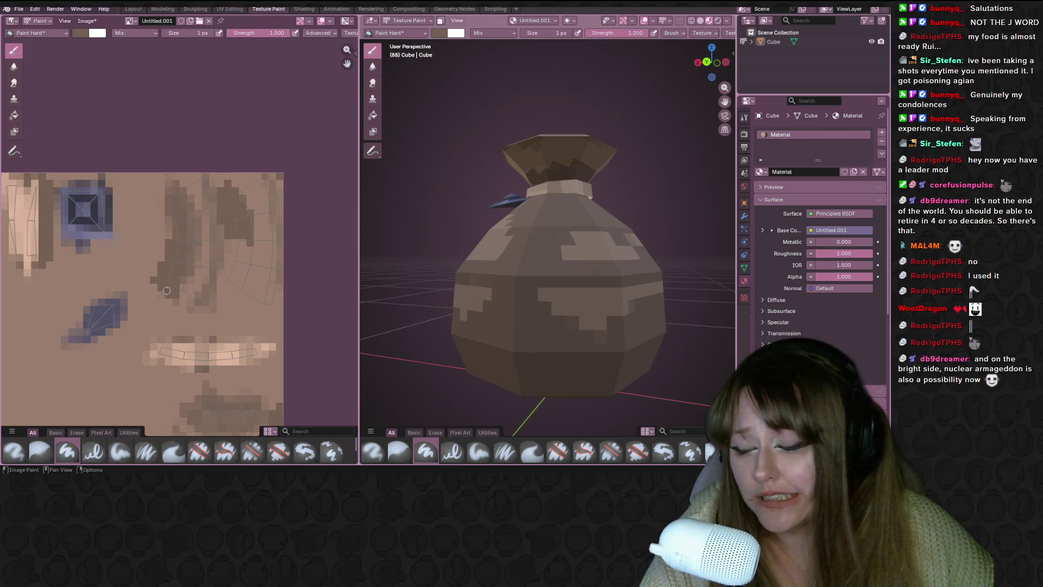
Orbit around the sack from several angles to check the painted patches.
mouse_move(549, 190)
middle_down()
mouse_move(521, 191)
mouse_move(530, 228)
middle_up()
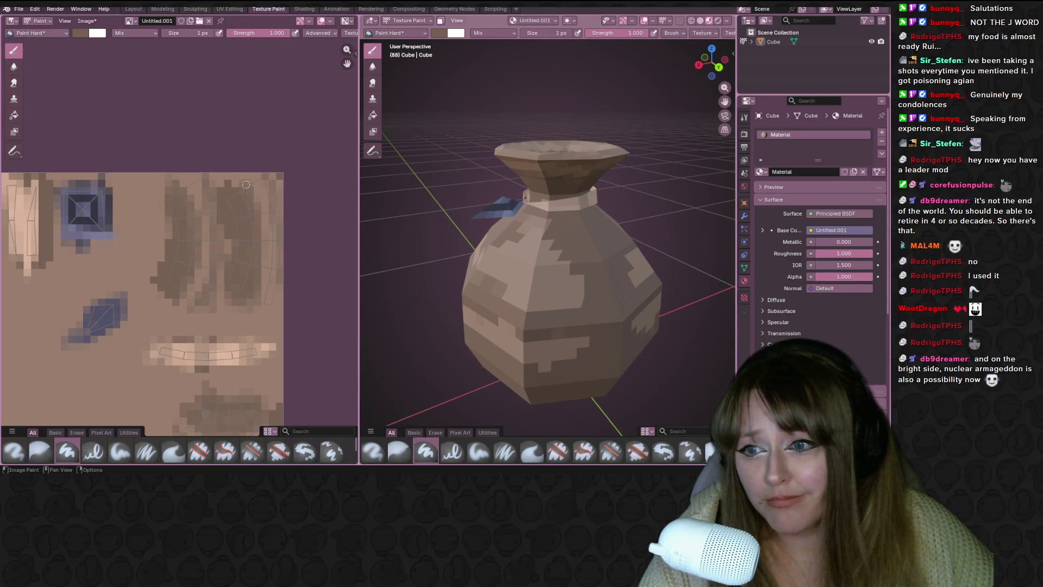
mouse_move(434, 234)
middle_down()
mouse_move(489, 141)
mouse_move(583, 119)
mouse_move(570, 139)
middle_up()
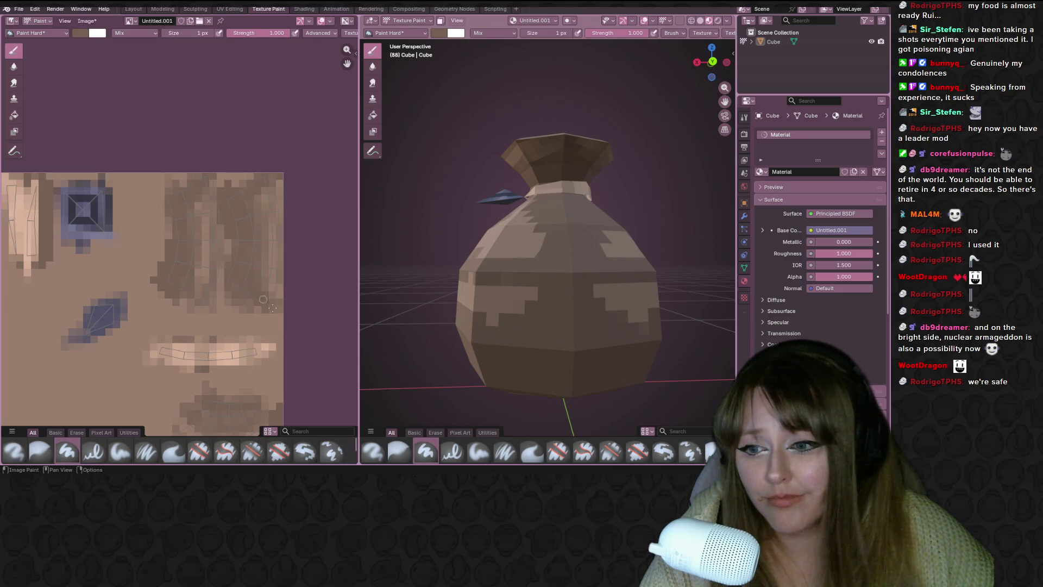
mouse_move(524, 234)
middle_down()
mouse_move(502, 227)
mouse_move(610, 245)
mouse_move(526, 227)
mouse_move(462, 245)
mouse_move(522, 266)
mouse_move(643, 233)
mouse_move(711, 166)
mouse_move(668, 277)
middle_up()
middle_drag(64, 374, 217, 241)
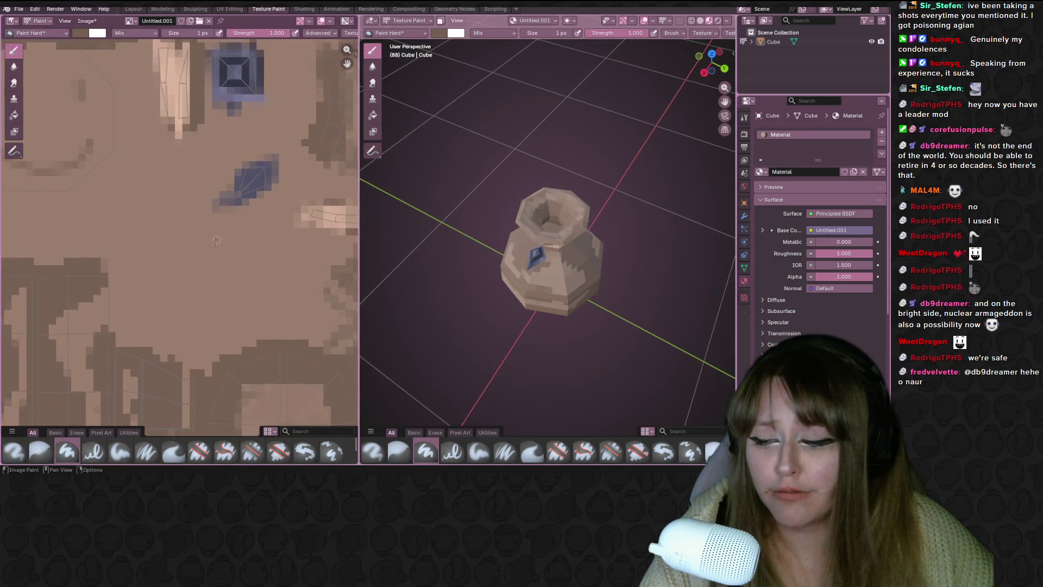
scroll(216, 240, down, 2)
scroll(209, 246, down, 1)
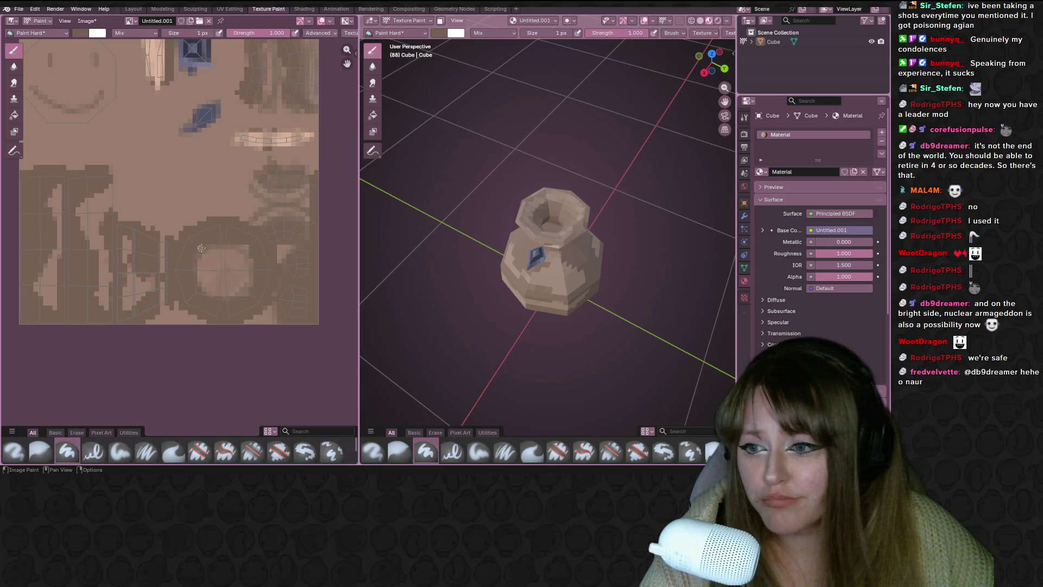
scroll(247, 249, up, 2)
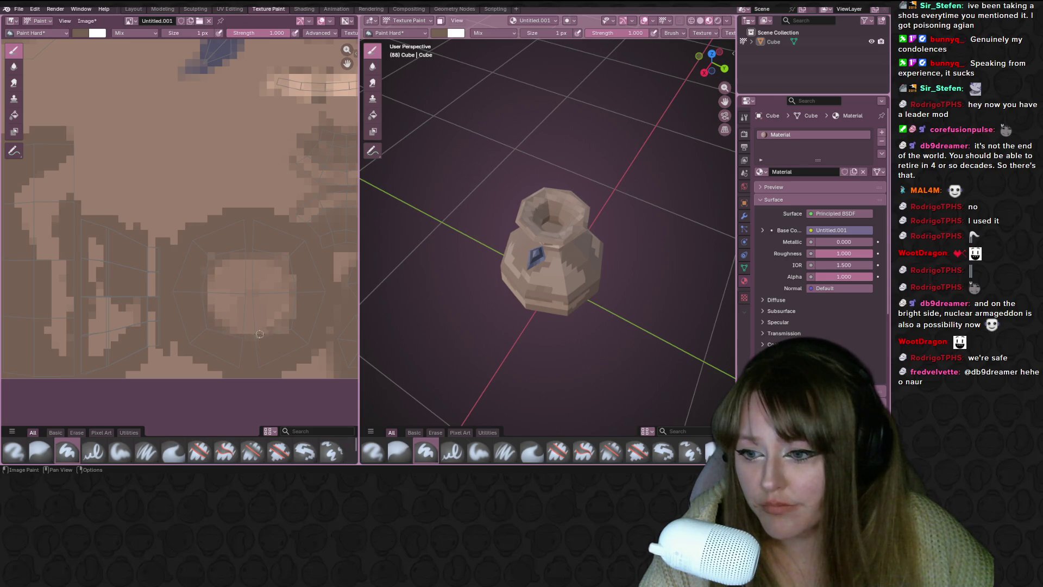
Inspect the bag's top and underside, then switch to Material Preview shading.
mouse_move(477, 298)
middle_down()
mouse_move(556, 139)
mouse_move(522, 255)
middle_up()
scroll(186, 240, down, 2)
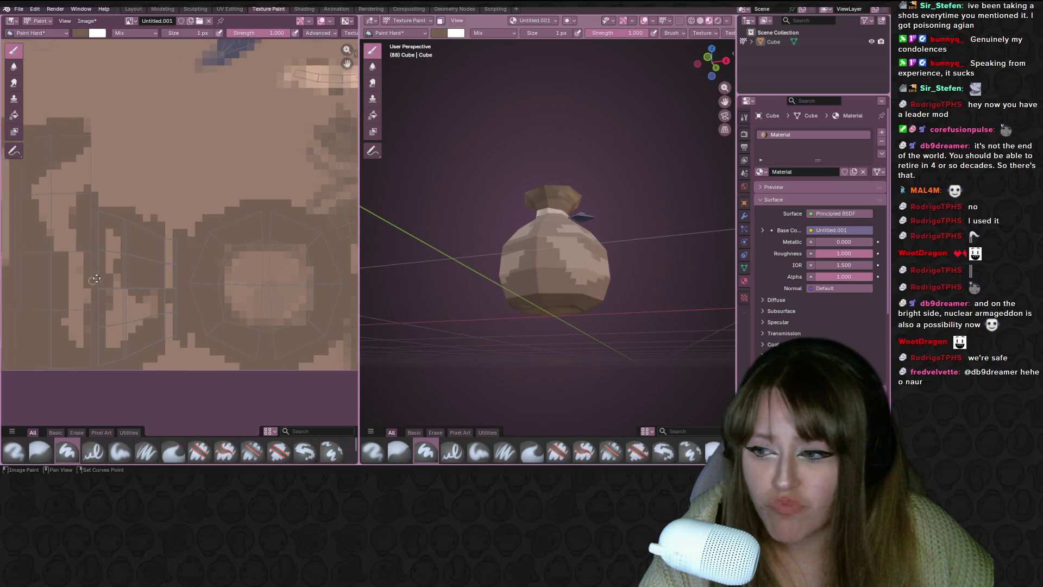
scroll(186, 241, down, 3)
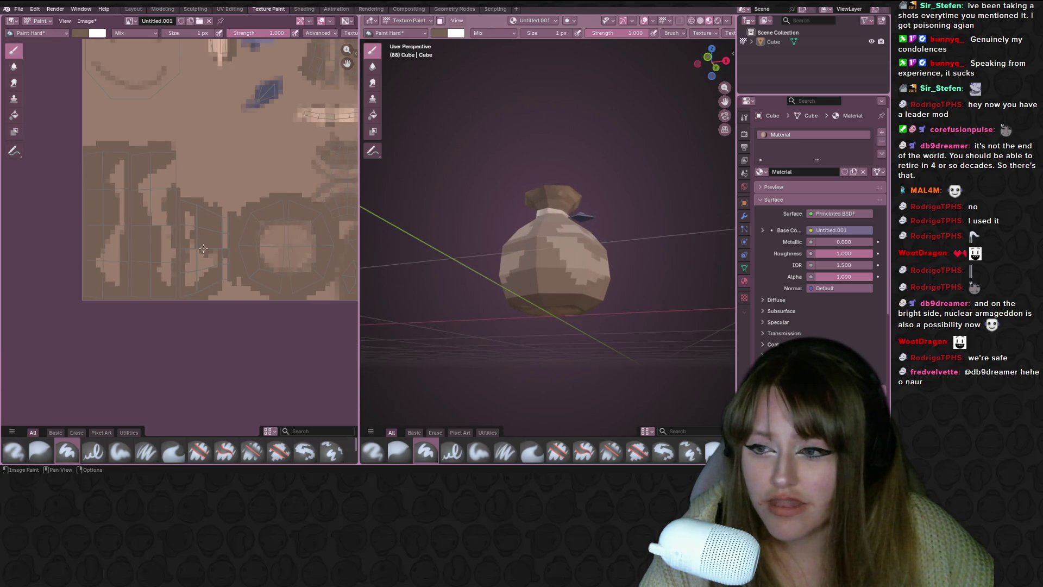
scroll(228, 250, up, 2)
middle_drag(417, 271, 404, 312)
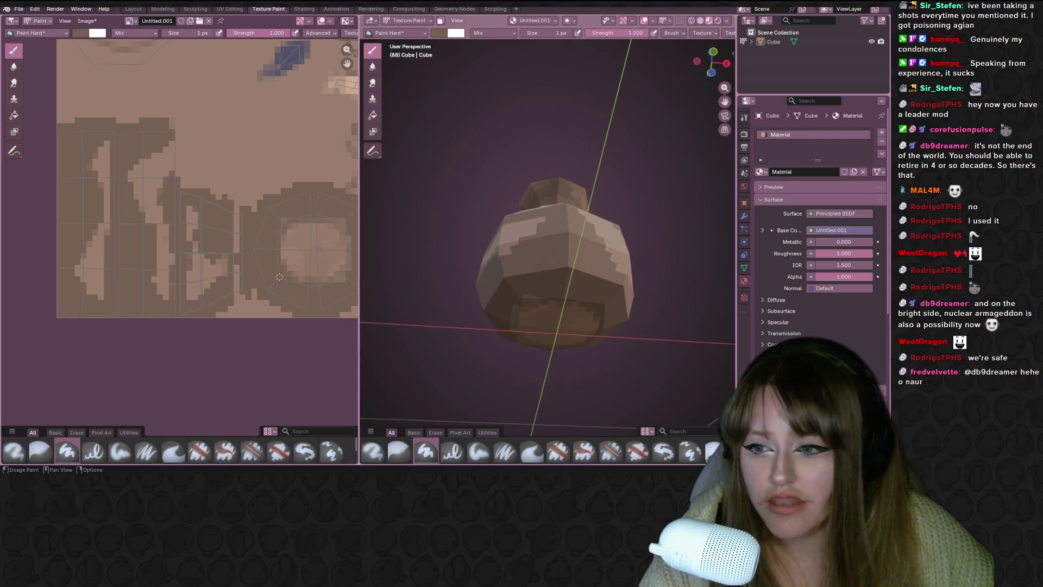
scroll(268, 275, down, 1)
scroll(255, 293, up, 2)
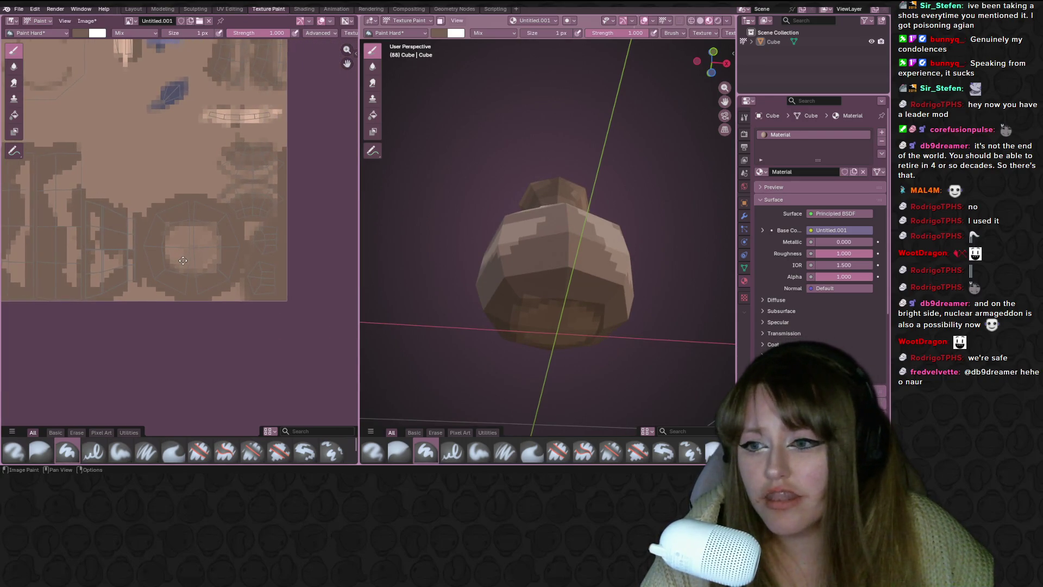
scroll(228, 333, down, 2)
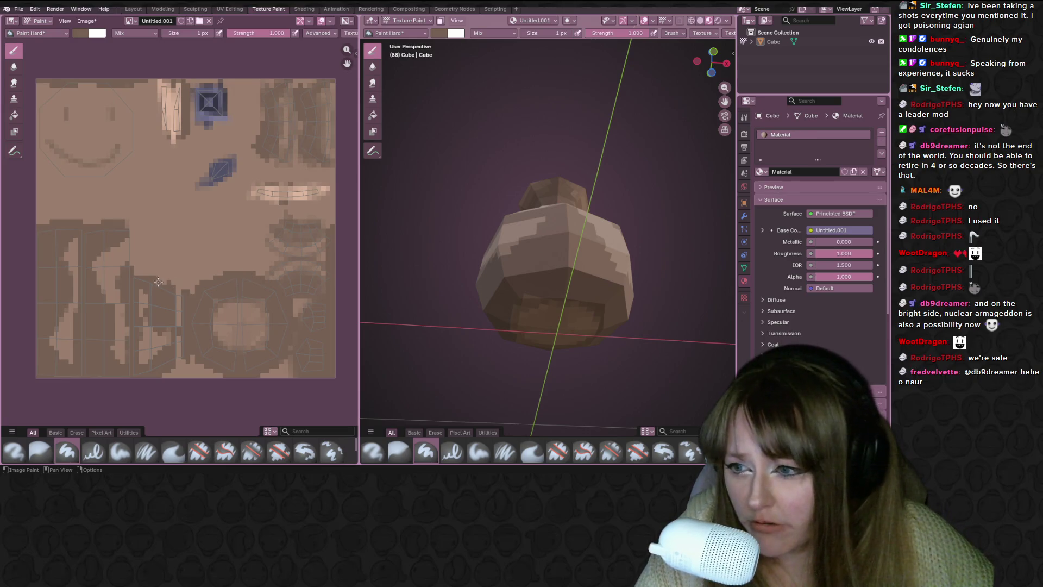
middle_drag(543, 244, 695, 110)
click(718, 20)
mouse_move(625, 120)
middle_down()
mouse_move(545, 164)
mouse_move(621, 243)
mouse_move(594, 243)
middle_up()
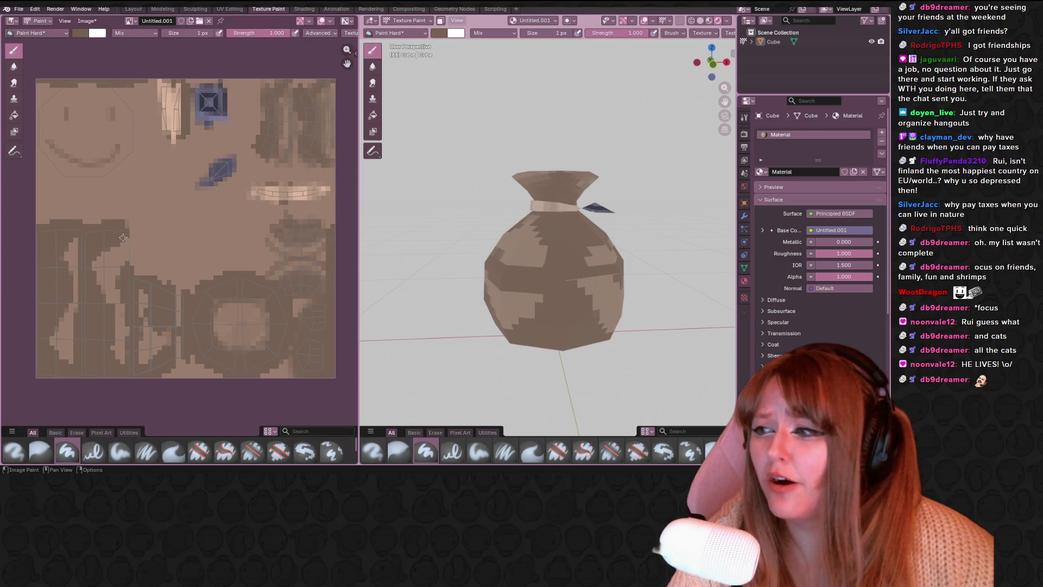
middle_drag(124, 240, 189, 235)
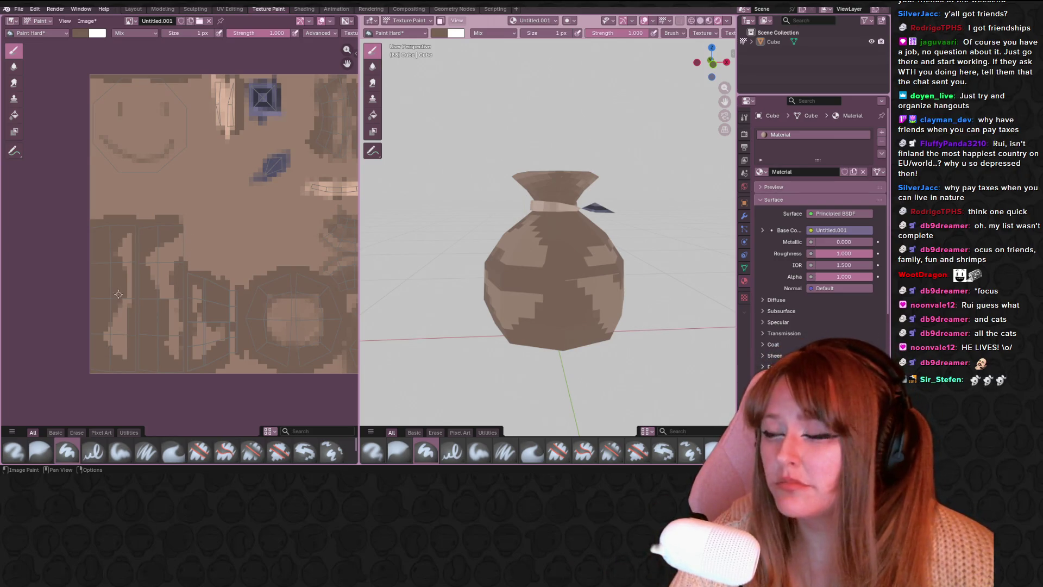
scroll(114, 278, up, 3)
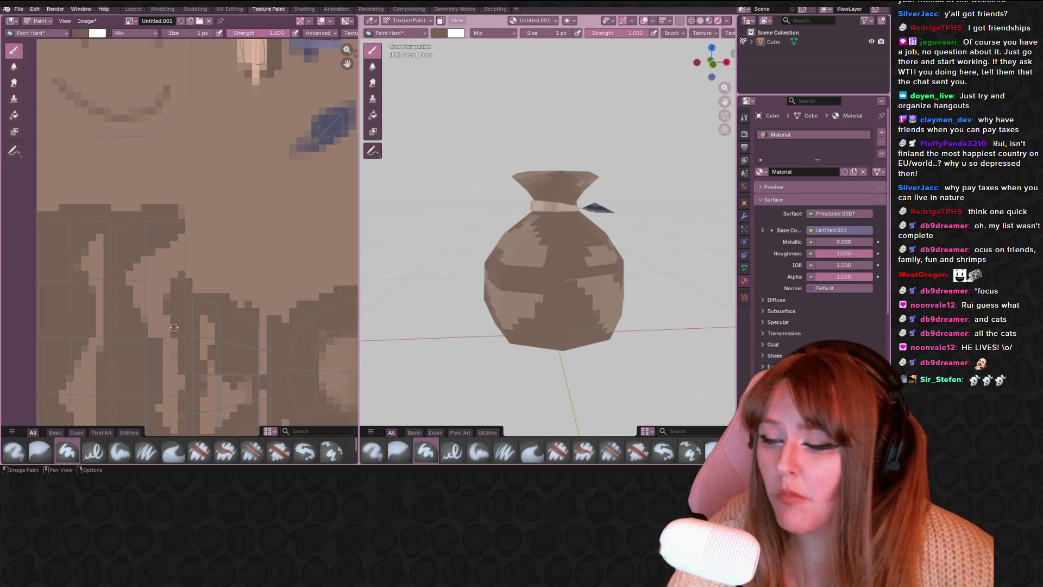
scroll(163, 244, down, 1)
scroll(518, 285, up, 2)
mouse_move(518, 285)
middle_down()
mouse_move(530, 278)
mouse_move(519, 304)
mouse_move(502, 270)
mouse_move(514, 255)
mouse_move(522, 271)
mouse_move(526, 262)
mouse_move(660, 293)
mouse_move(514, 236)
mouse_move(531, 129)
mouse_move(489, 256)
mouse_move(382, 395)
mouse_move(597, 397)
mouse_move(623, 368)
mouse_move(531, 280)
mouse_move(491, 296)
middle_up()
scroll(625, 397, down, 5)
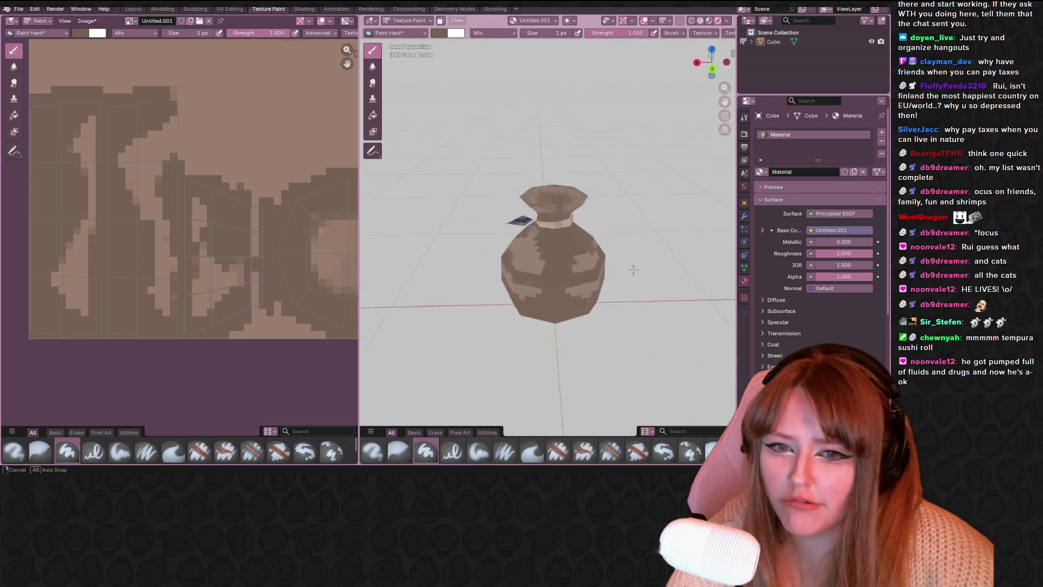
scroll(490, 296, up, 5)
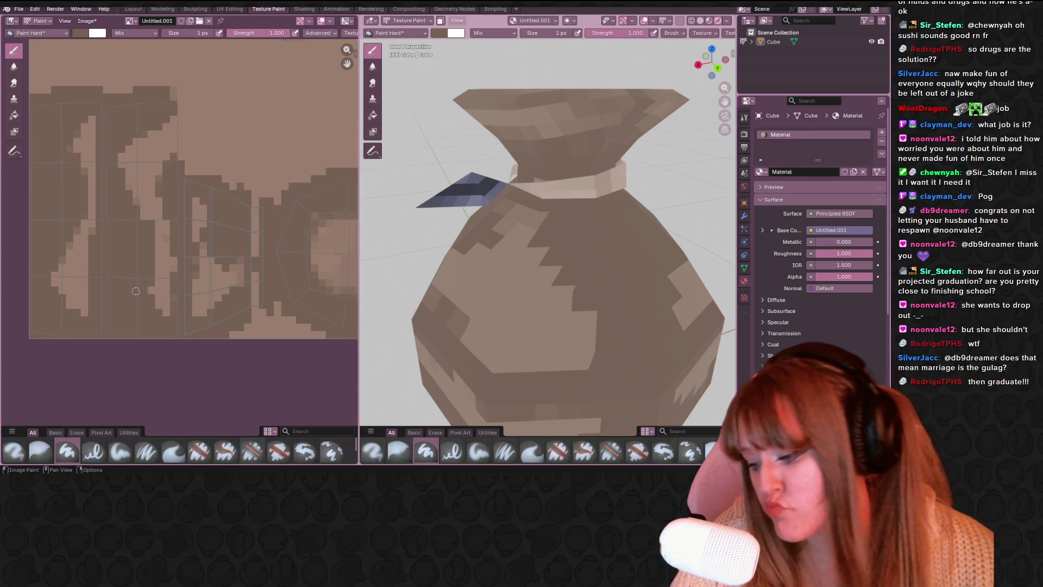
middle_drag(603, 157, 615, 218)
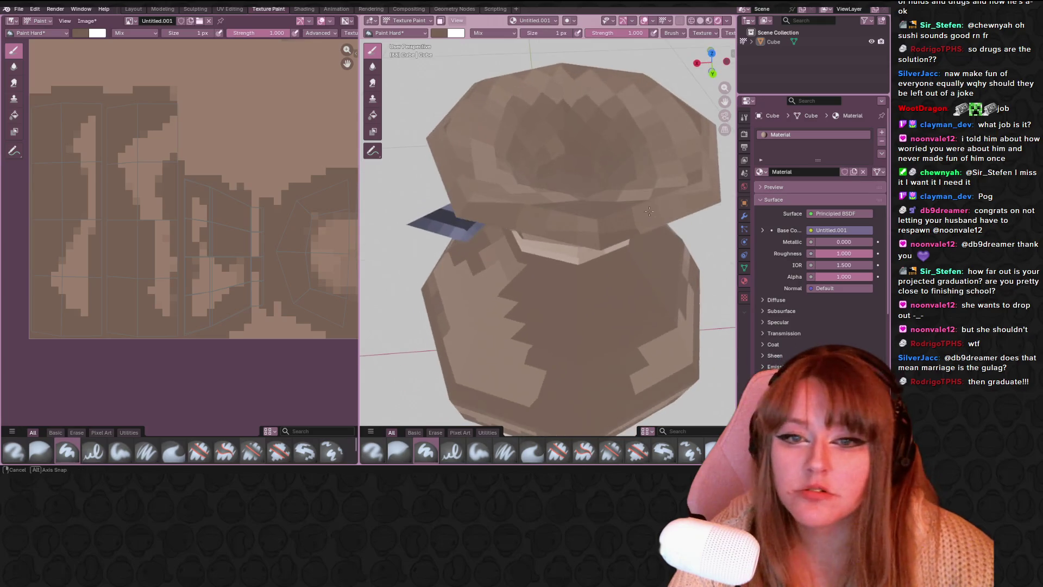
Reframe the texture in the Image Editor and orbit the bag to inspect its underside.
scroll(256, 239, down, 3)
mouse_move(258, 242)
middle_down()
mouse_move(203, 252)
mouse_move(184, 295)
middle_up()
scroll(289, 161, up, 2)
middle_drag(289, 161, 184, 203)
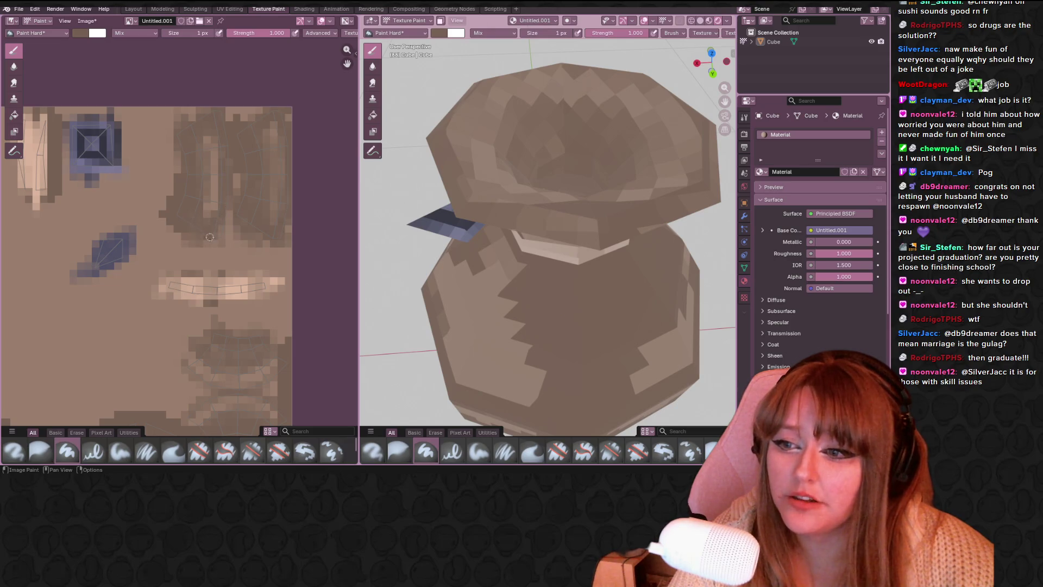
mouse_move(538, 283)
middle_down()
mouse_move(531, 329)
mouse_move(489, 304)
middle_up()
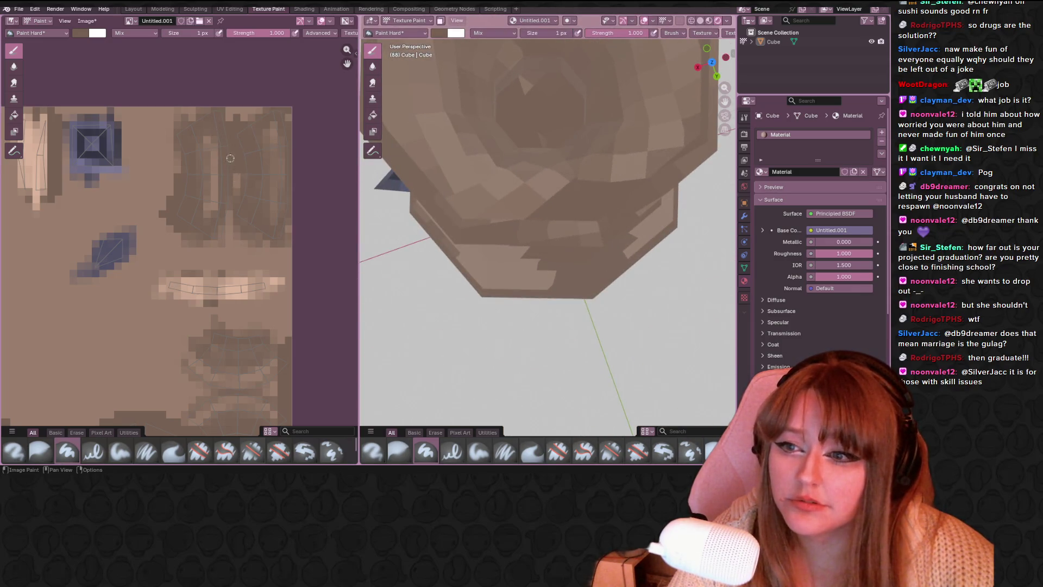
ctrl+middle_drag(222, 224, 231, 205)
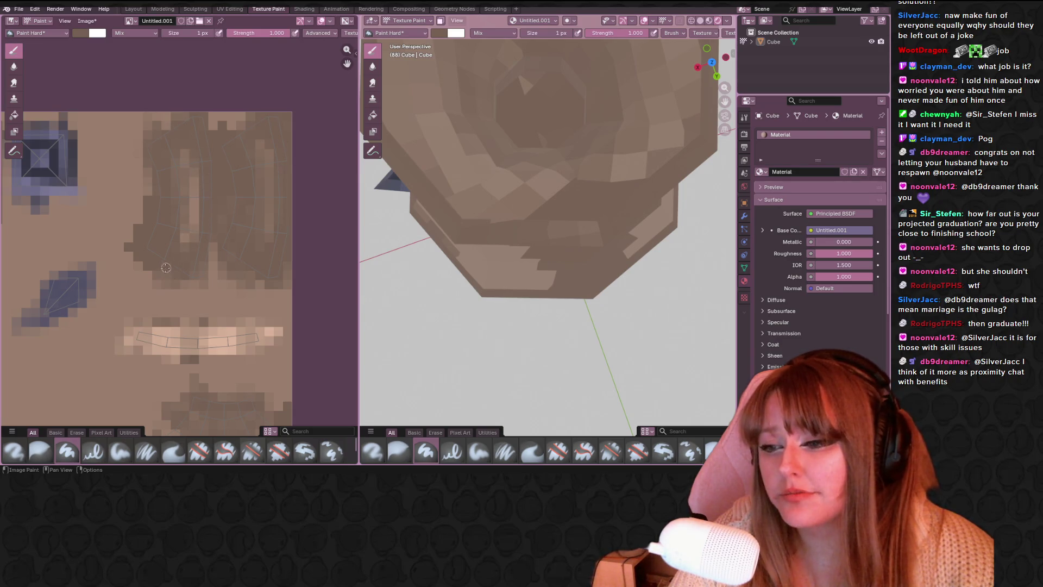
middle_drag(549, 255, 576, 268)
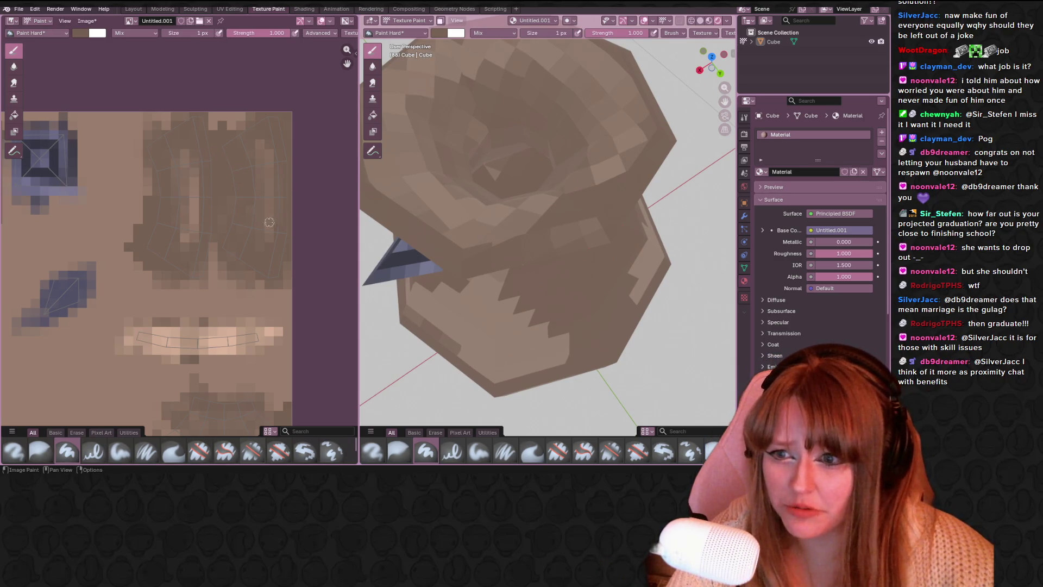
middle_drag(251, 214, 268, 150)
scroll(218, 189, down, 3)
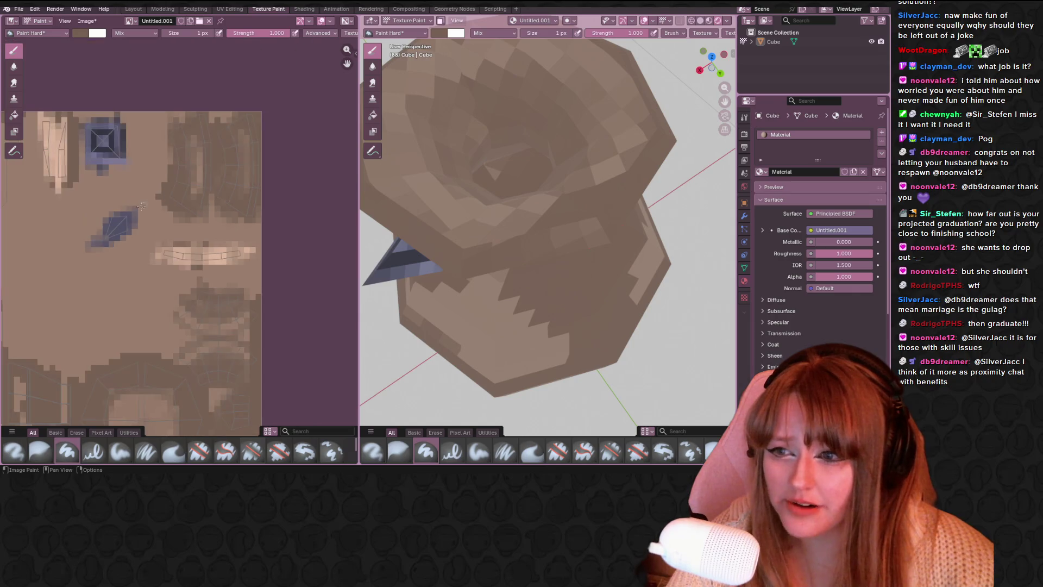
middle_drag(218, 189, 242, 237)
scroll(242, 237, up, 2)
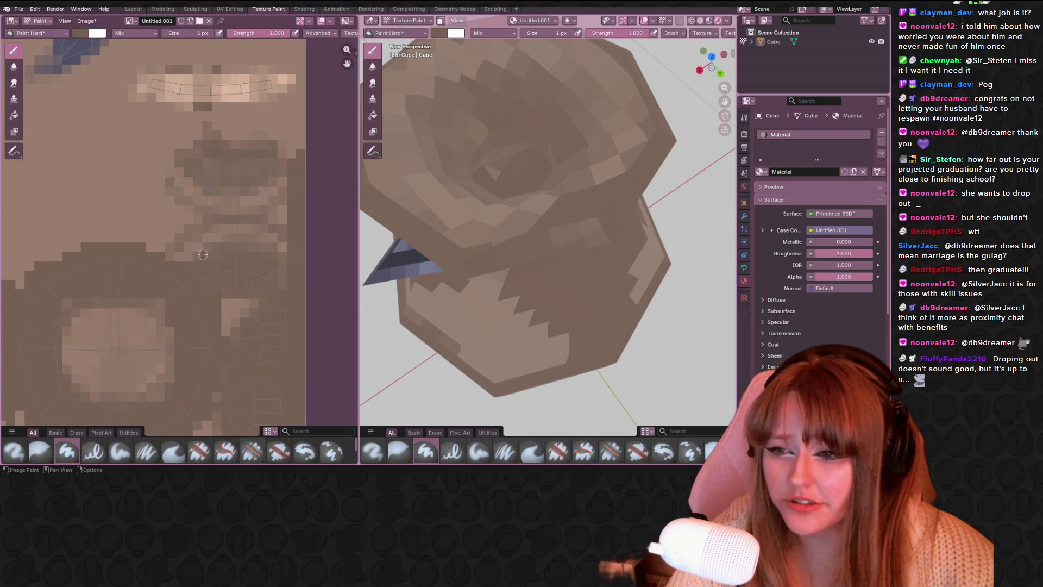
Look down on the bag's top and paint its light patches darker with the 1 px Paint Hard brush.
mouse_move(467, 234)
middle_down()
mouse_move(461, 161)
mouse_move(428, 163)
mouse_move(311, 217)
middle_up()
scroll(120, 215, up, 1)
mouse_move(489, 217)
middle_down()
mouse_move(468, 206)
mouse_move(380, 234)
mouse_move(265, 239)
middle_up()
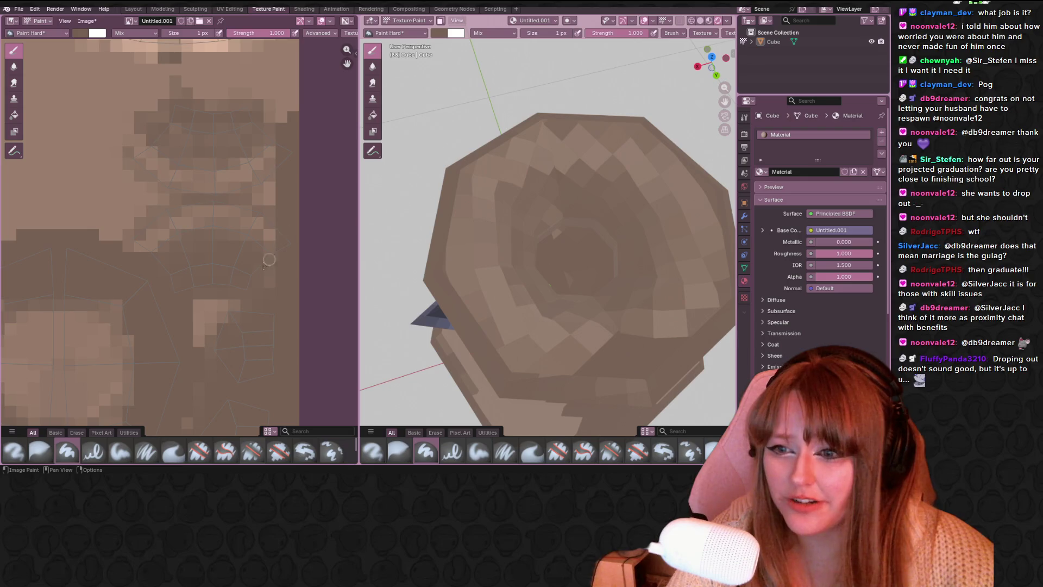
click(267, 220)
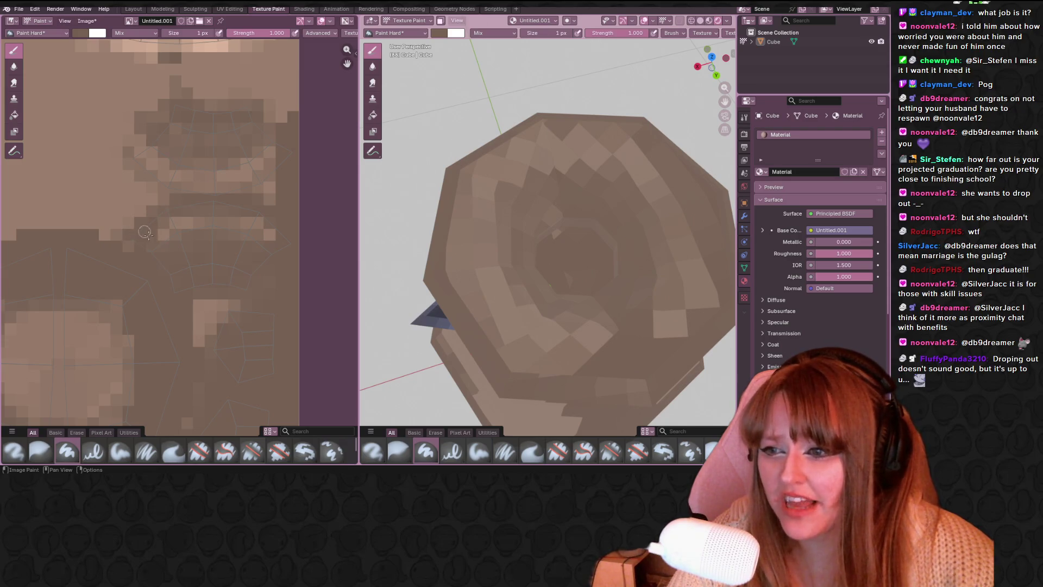
key(ctrl+z)
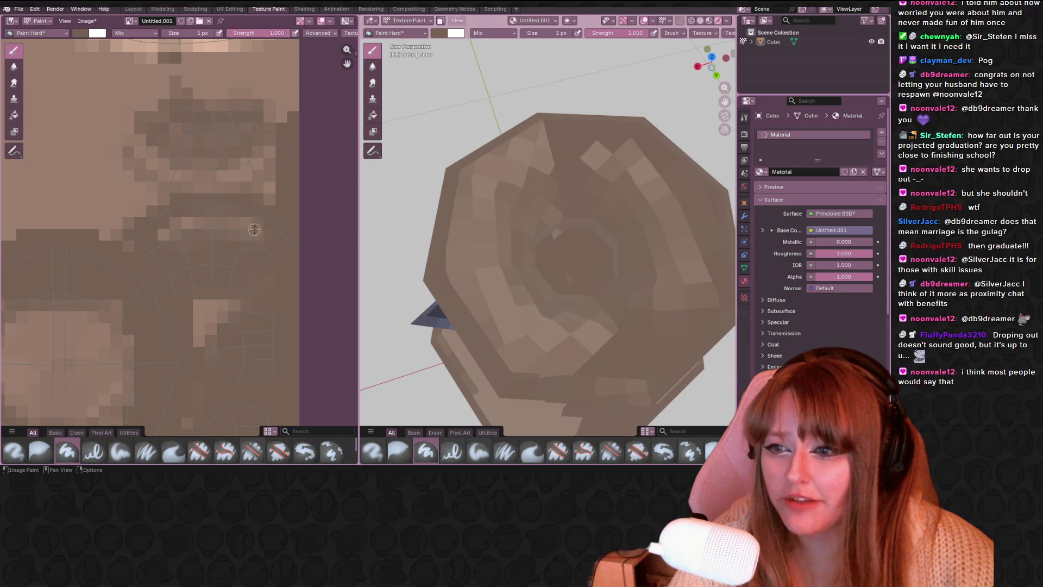
scroll(598, 261, down, 6)
middle_drag(603, 283, 622, 280)
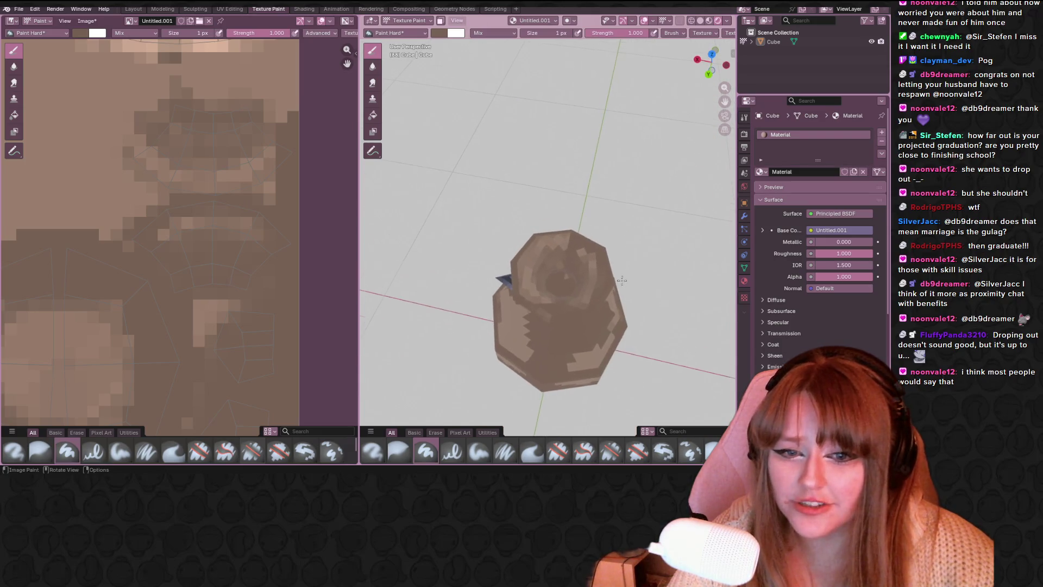
Paint darker brown texels across the texture's upper area, upper left and top dark row.
scroll(622, 280, up, 2)
scroll(212, 214, up, 2)
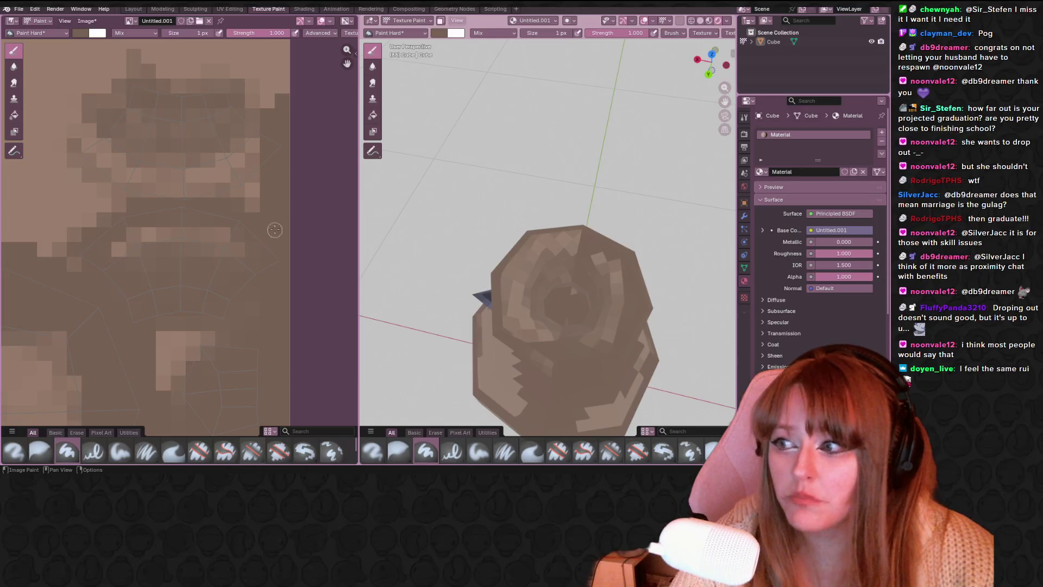
ctrl+scroll(266, 222, down, 1)
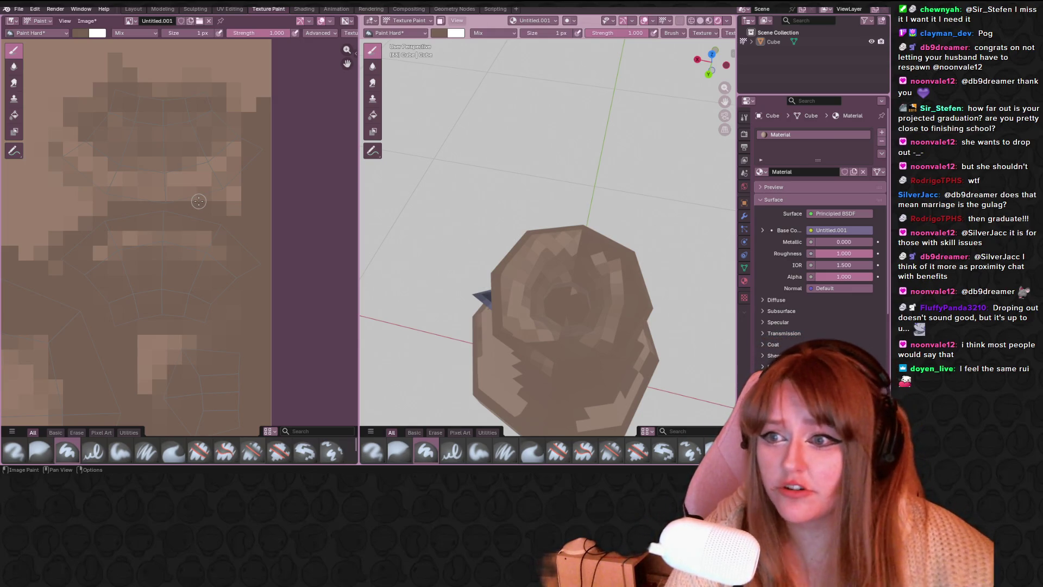
scroll(199, 192, up, 1)
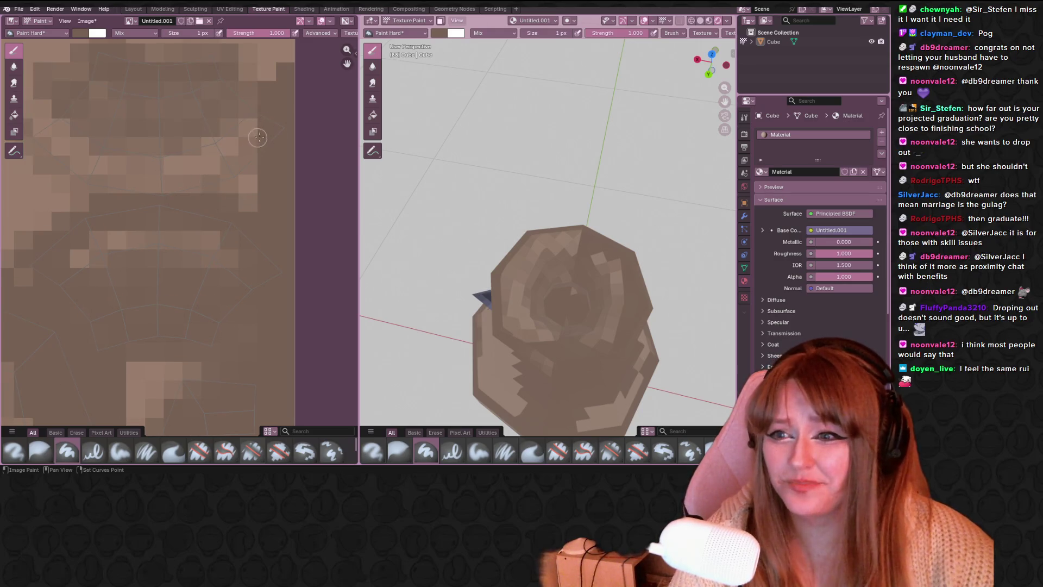
middle_drag(273, 132, 278, 122)
mouse_move(287, 111)
mouse_down()
mouse_move(239, 140)
mouse_move(263, 130)
mouse_move(244, 174)
mouse_move(253, 187)
mouse_up()
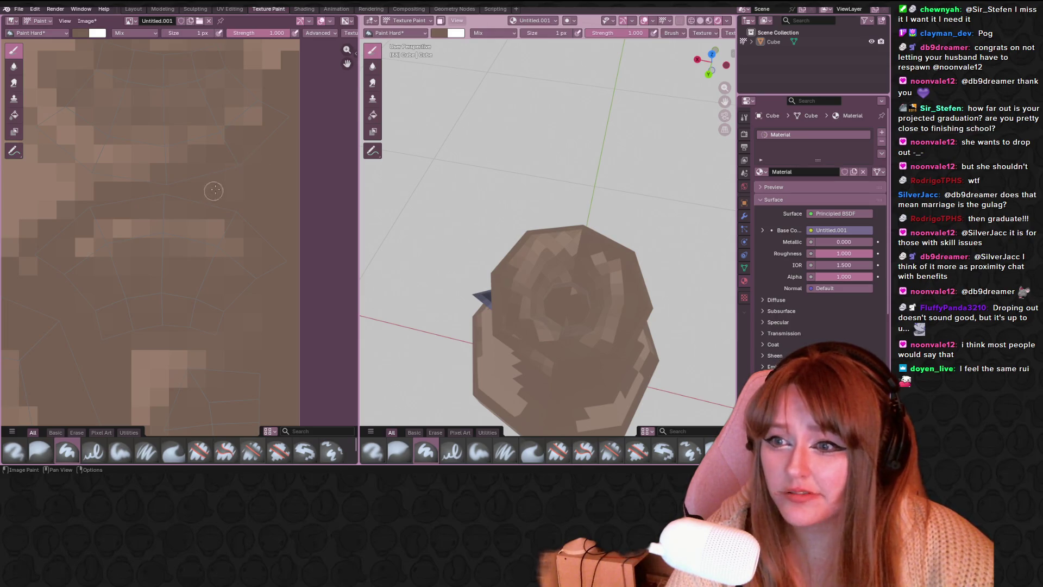
middle_drag(221, 191, 263, 198)
mouse_move(226, 196)
mouse_down()
mouse_move(109, 157)
mouse_move(60, 122)
mouse_move(163, 198)
mouse_up()
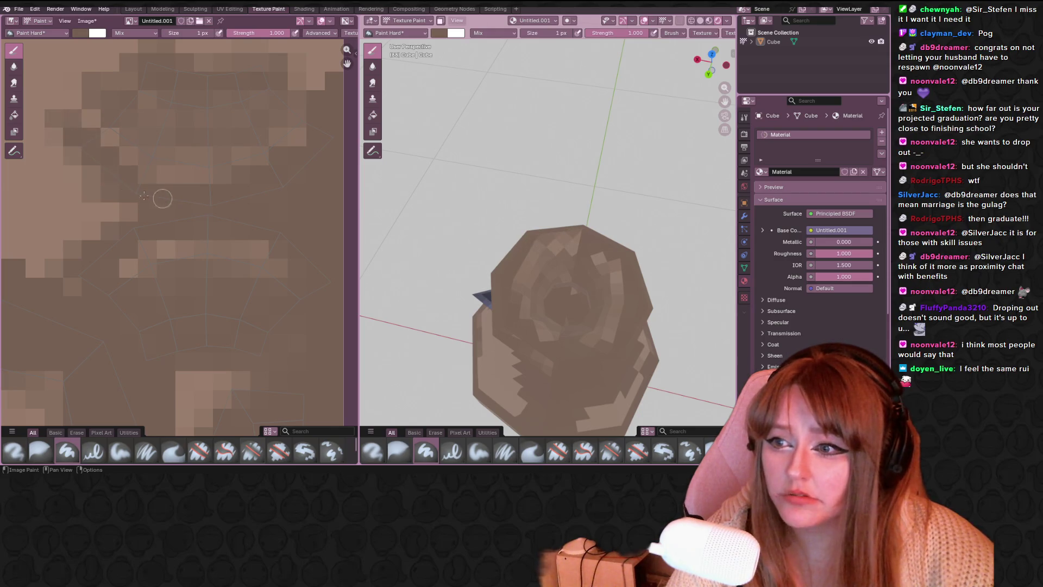
scroll(205, 168, up, 2)
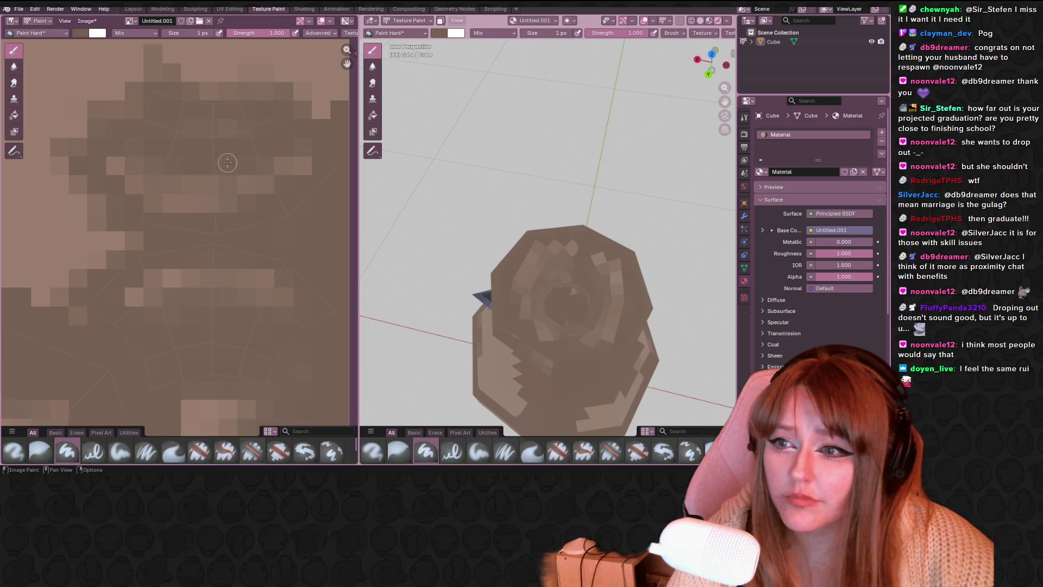
drag(152, 105, 283, 89)
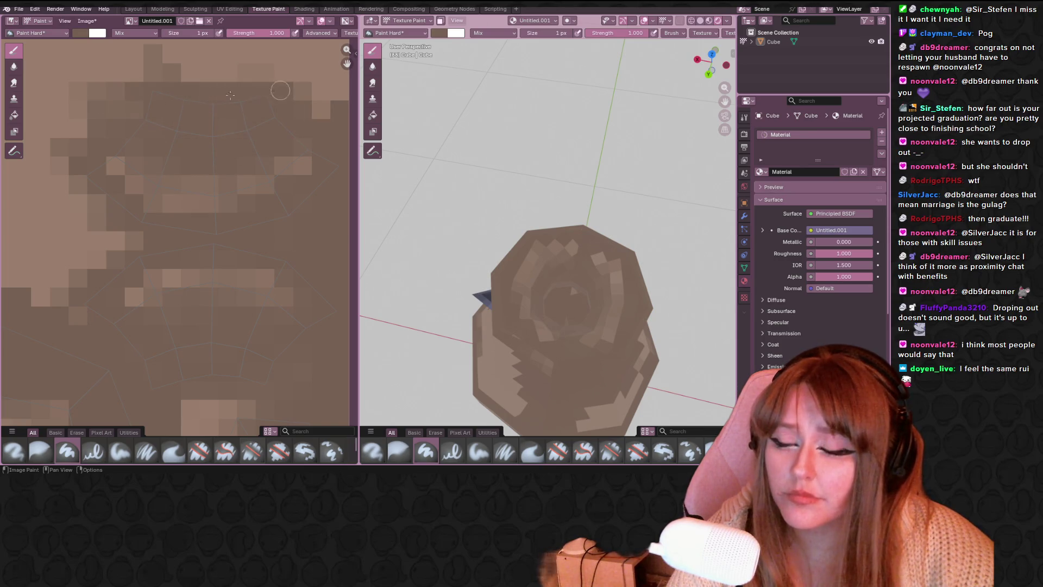
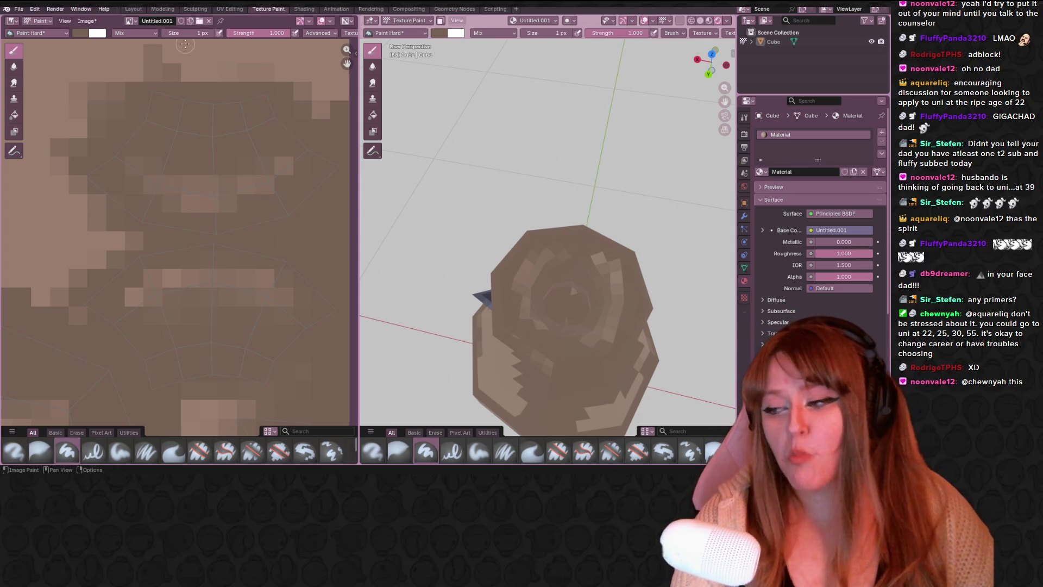
Orbit the sack and pan the texture view to inspect the painted result.
mouse_move(414, 183)
middle_down()
mouse_move(489, 228)
mouse_move(571, 241)
mouse_move(608, 231)
middle_up()
scroll(570, 241, down, 5)
mouse_move(275, 215)
middle_down()
mouse_move(287, 198)
mouse_move(318, 235)
middle_up()
middle_drag(133, 192, 199, 130)
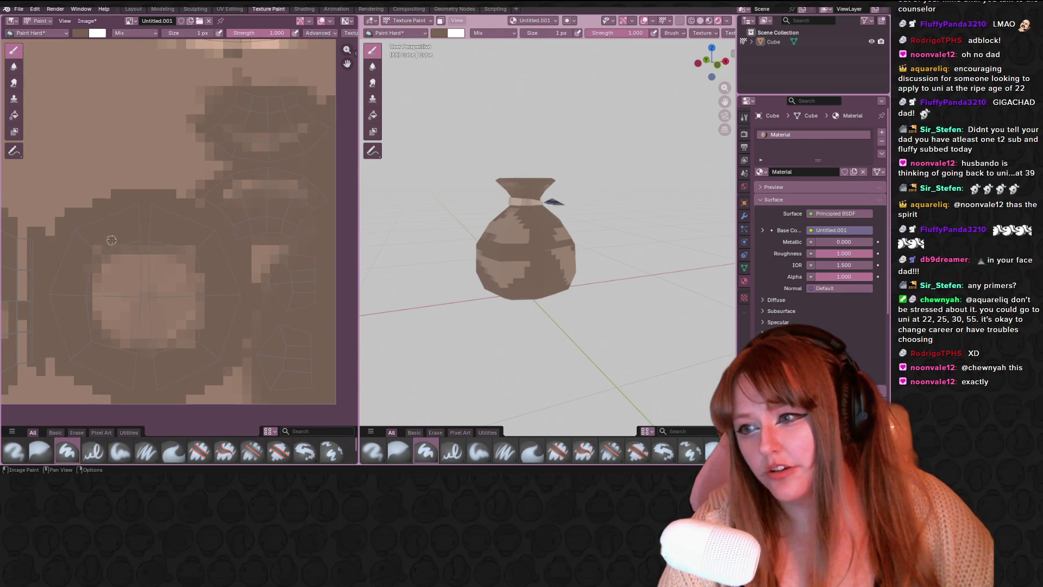
middle_drag(90, 267, 155, 189)
scroll(155, 190, down, 2)
scroll(155, 189, up, 5)
mouse_move(532, 256)
middle_down()
mouse_move(570, 265)
mouse_move(532, 239)
middle_up()
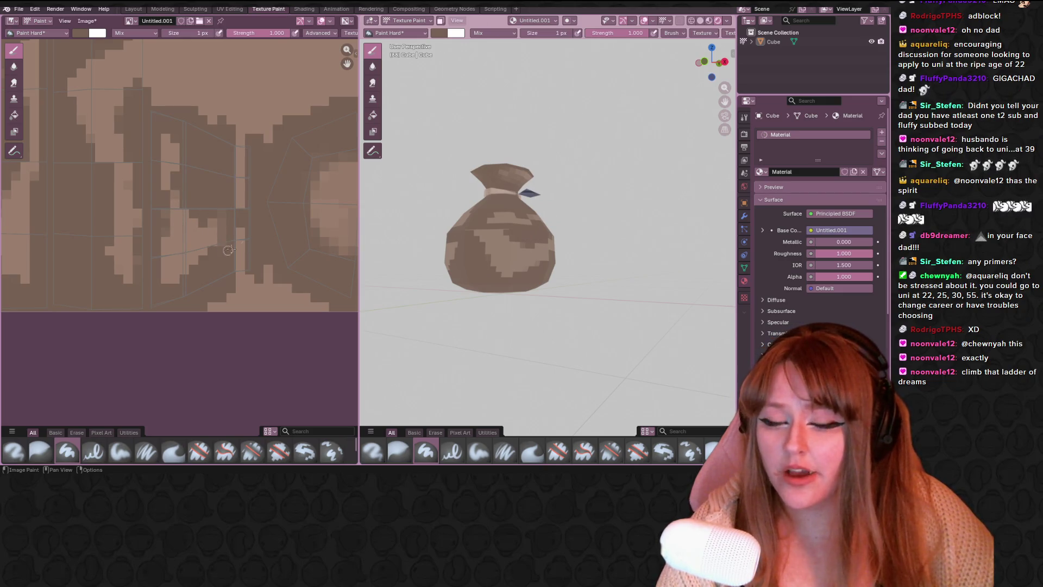
Sample a brush colour from the texture, orbit the sack again, and enter UV Editing.
key(s)
click(216, 237)
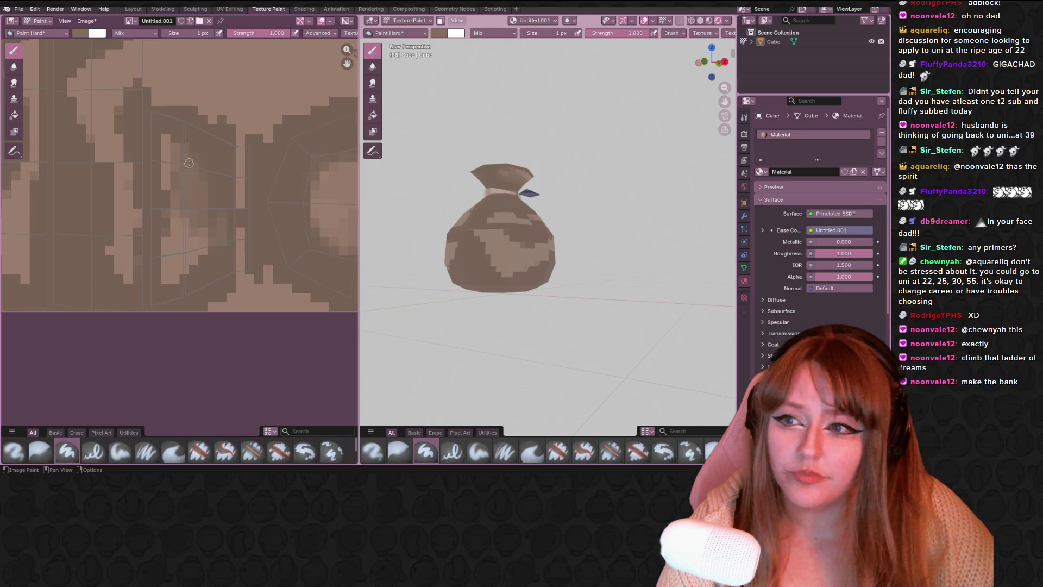
middle_drag(487, 231, 654, 228)
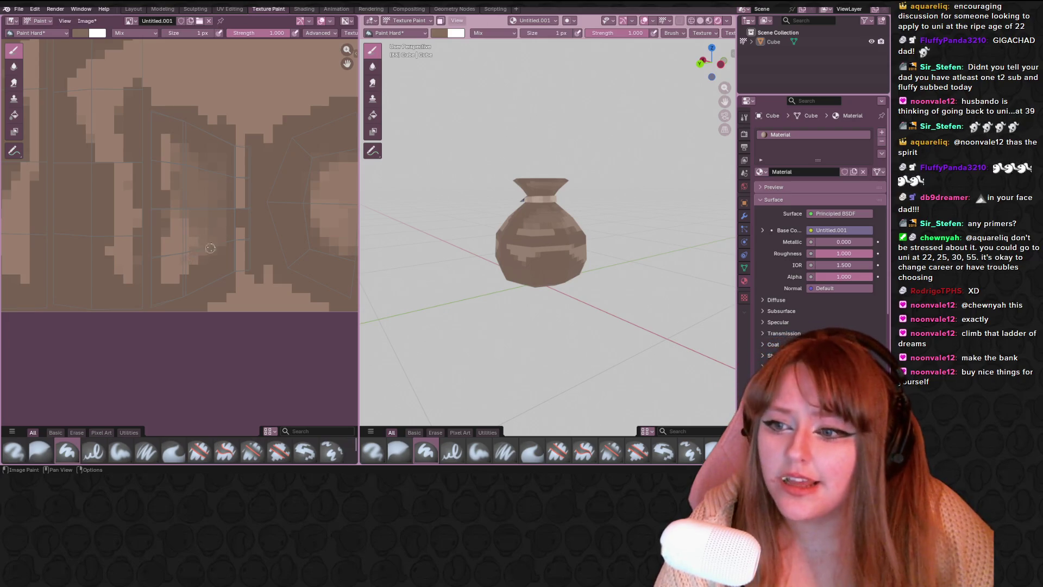
mouse_move(575, 244)
middle_down()
mouse_move(646, 240)
mouse_move(544, 239)
middle_up()
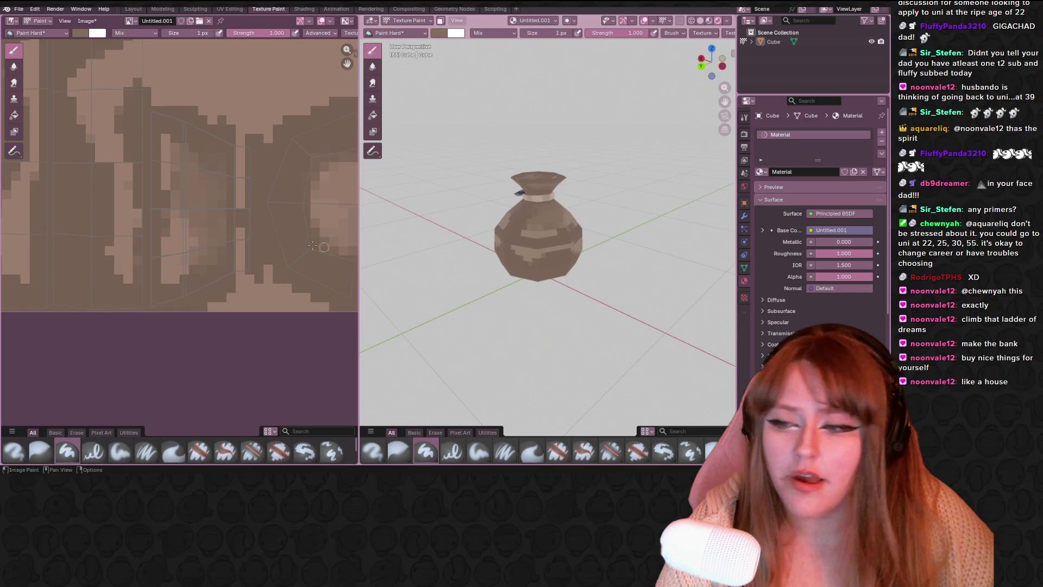
middle_drag(468, 234, 396, 234)
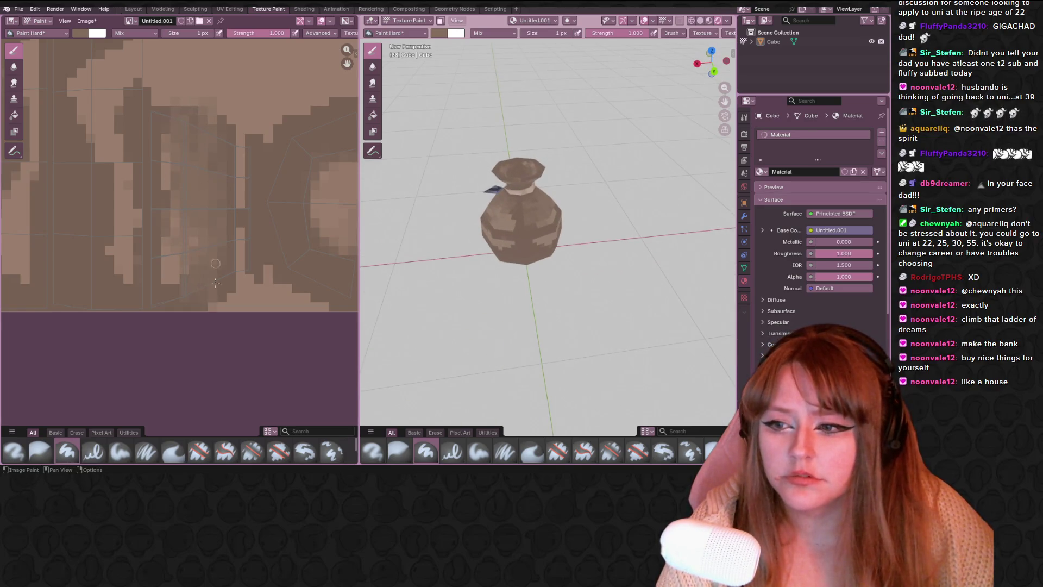
scroll(506, 228, up, 5)
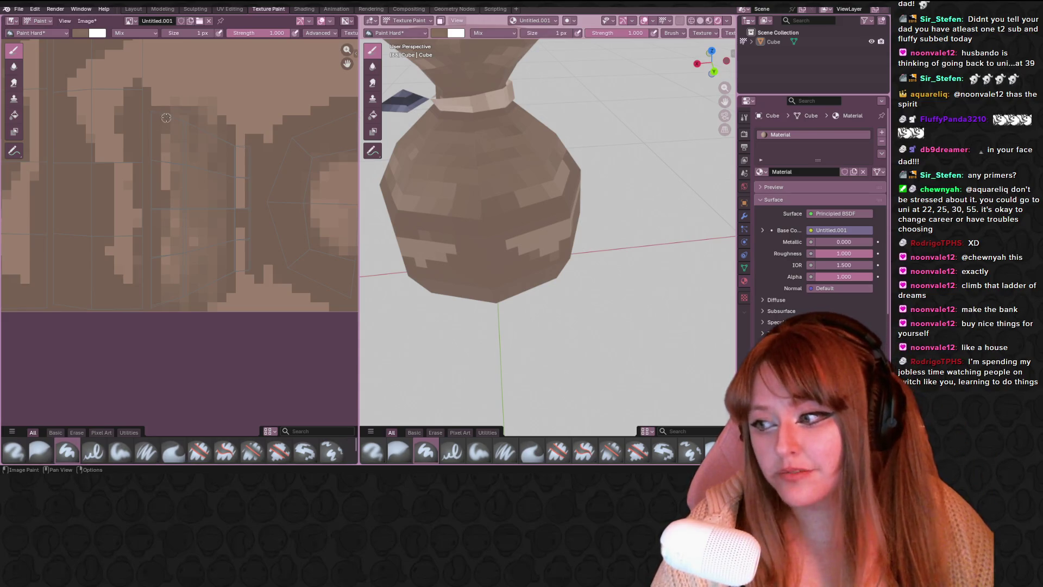
click(230, 10)
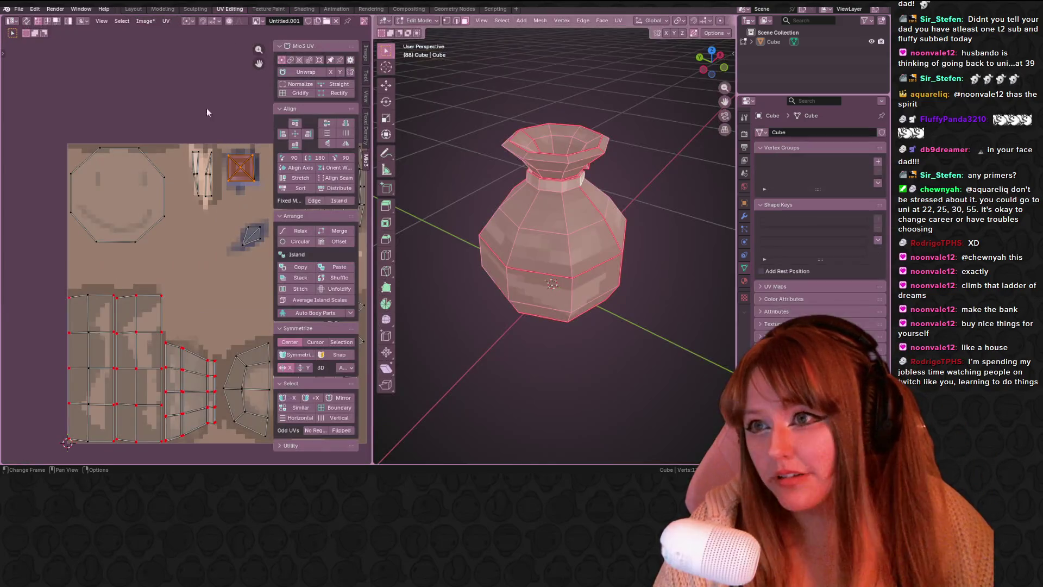
Select a vertical UV edge loop and edge-slide it slightly sideways.
scroll(195, 282, up, 4)
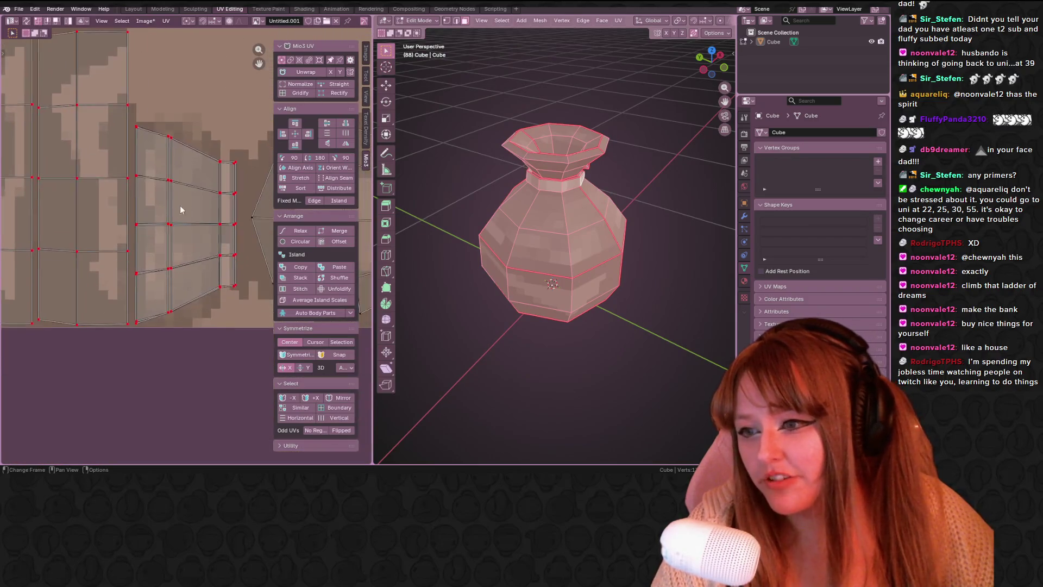
scroll(161, 287, up, 2)
scroll(163, 284, up, 2)
alt+click(140, 297)
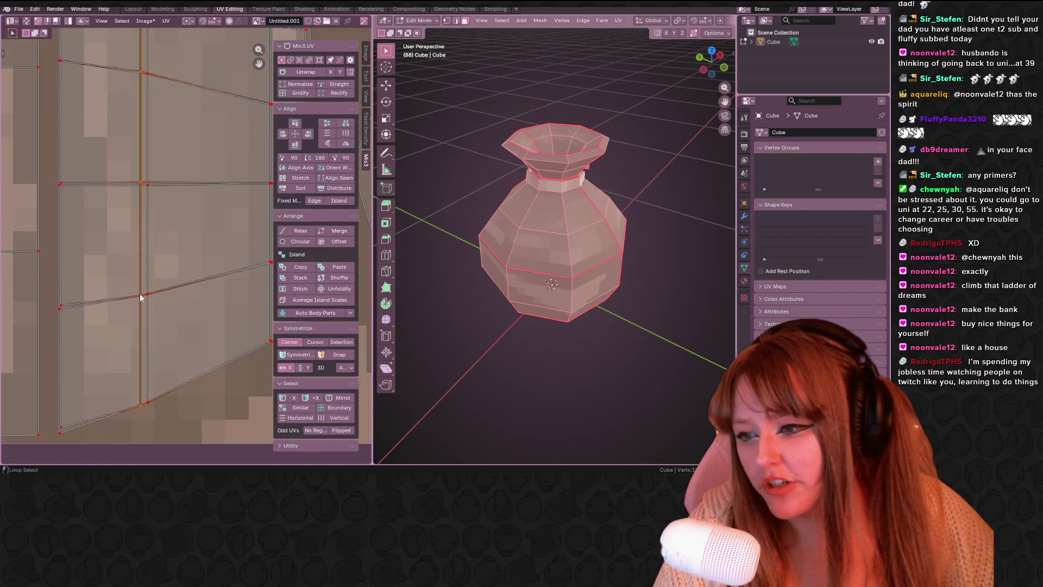
scroll(140, 297, down, 2)
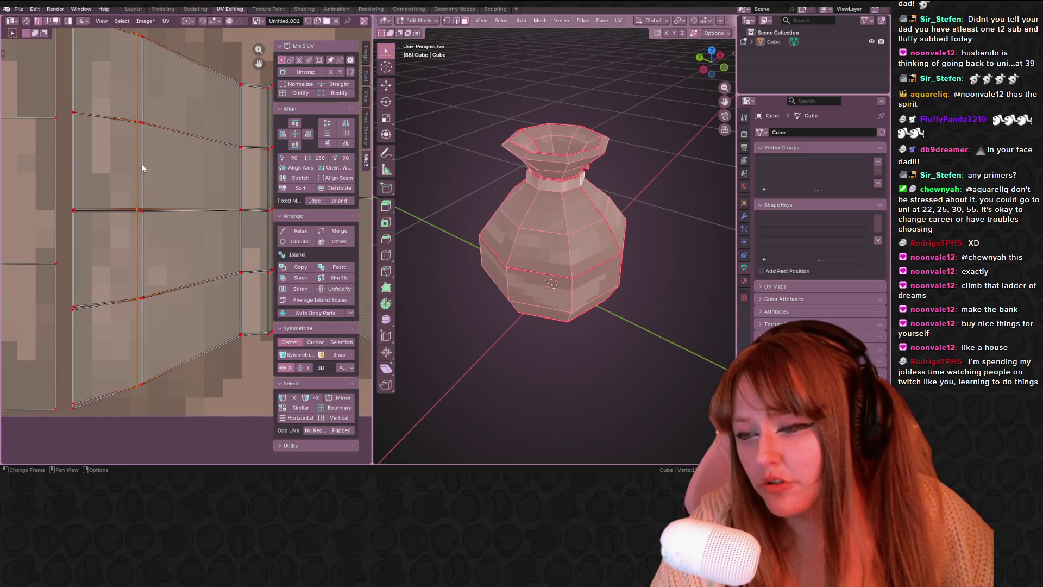
scroll(142, 164, up, 2)
key(g)
key(g)
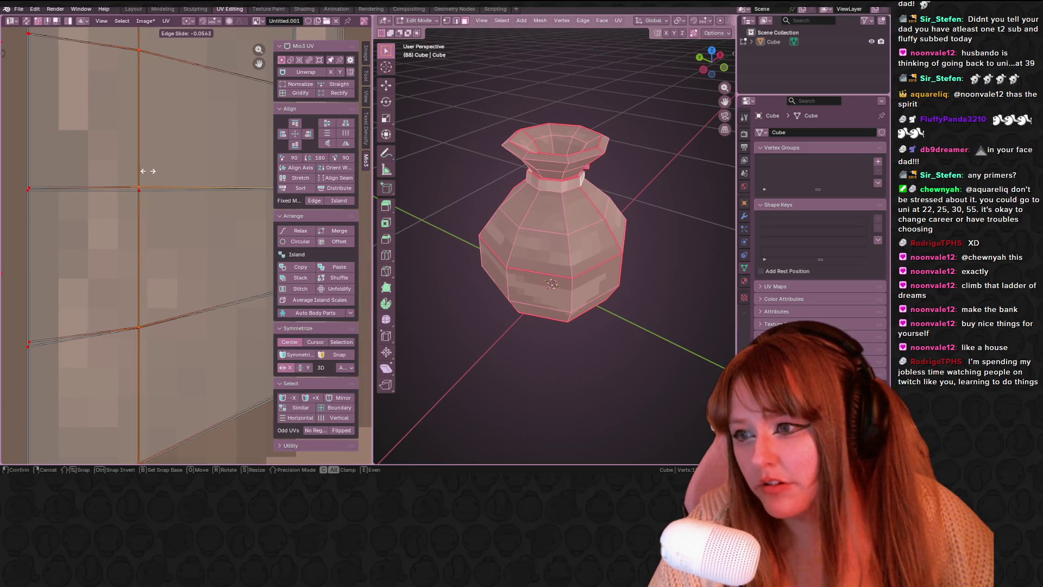
click(147, 172)
Return to the Texture Paint workspace and orbit to a close-up of the sack.
middle_drag(446, 255, 475, 196)
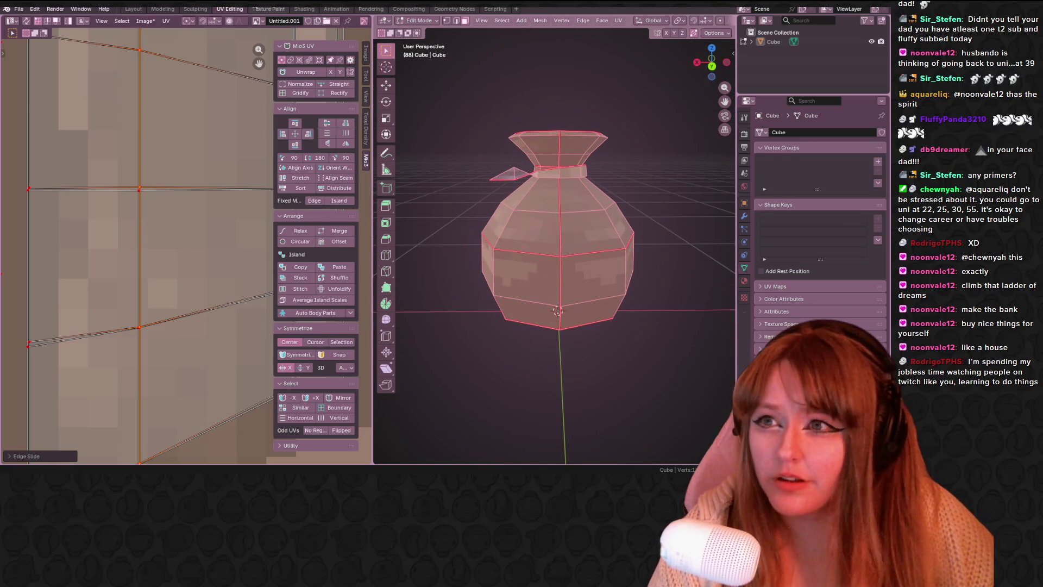
click(268, 9)
mouse_move(506, 157)
middle_down()
mouse_move(518, 141)
mouse_move(458, 138)
mouse_move(597, 134)
middle_up()
scroll(505, 139, down, 3)
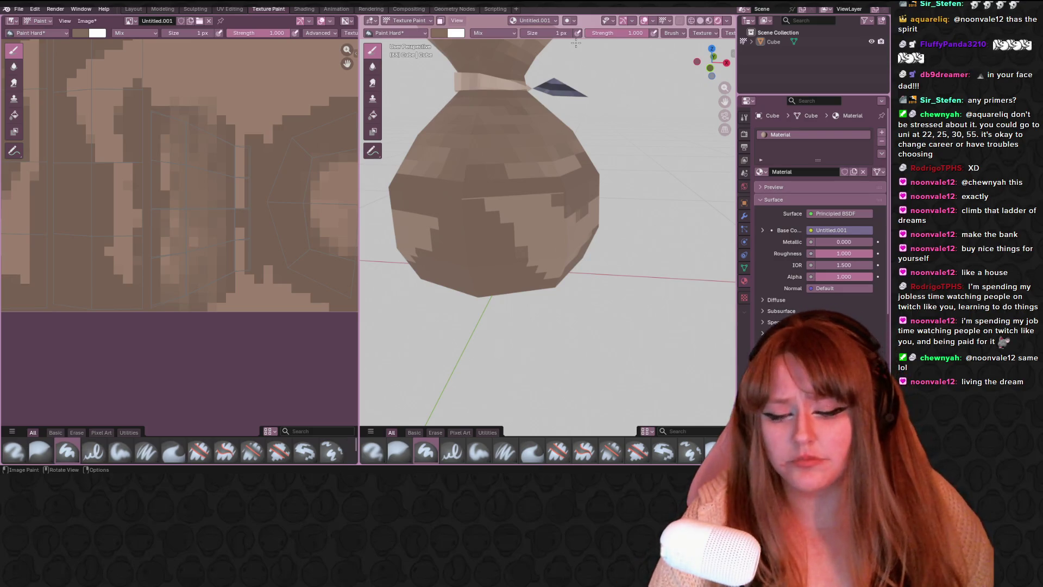
middle_drag(481, 201, 451, 212)
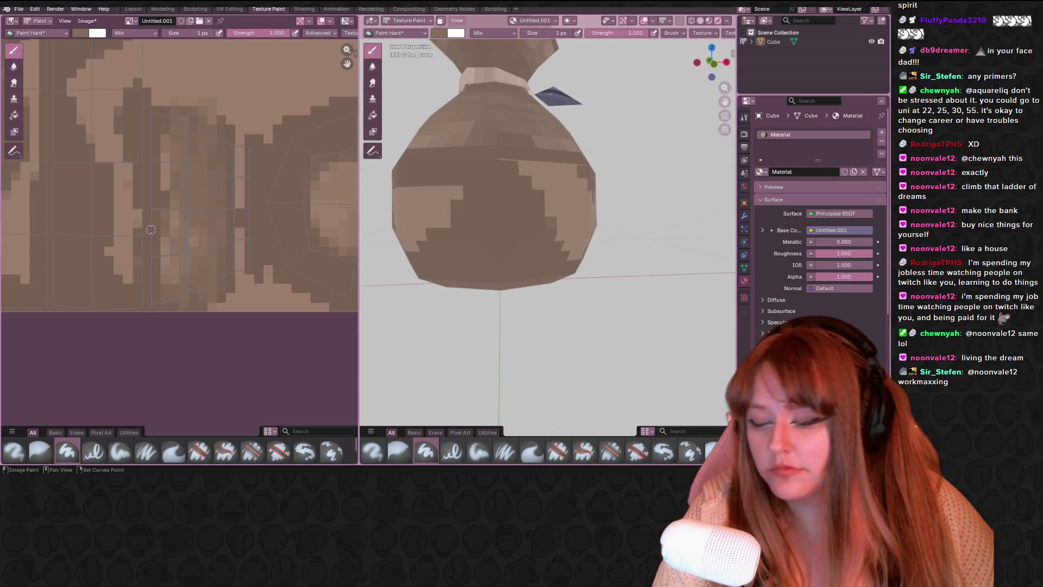
mouse_move(151, 224)
middle_down()
mouse_move(150, 198)
mouse_move(114, 217)
mouse_move(178, 221)
middle_up()
scroll(146, 188, down, 1)
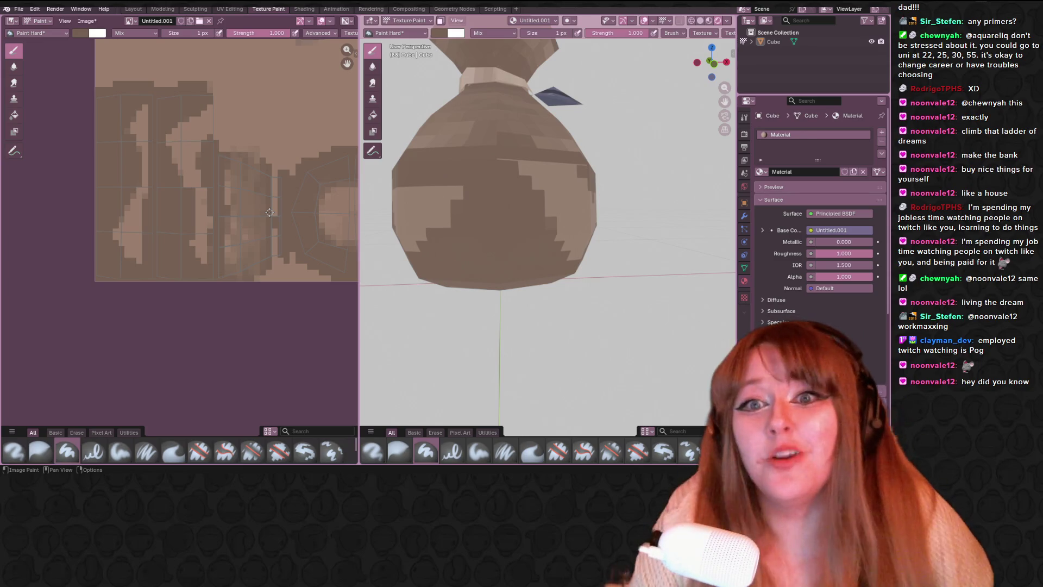
scroll(269, 213, up, 1)
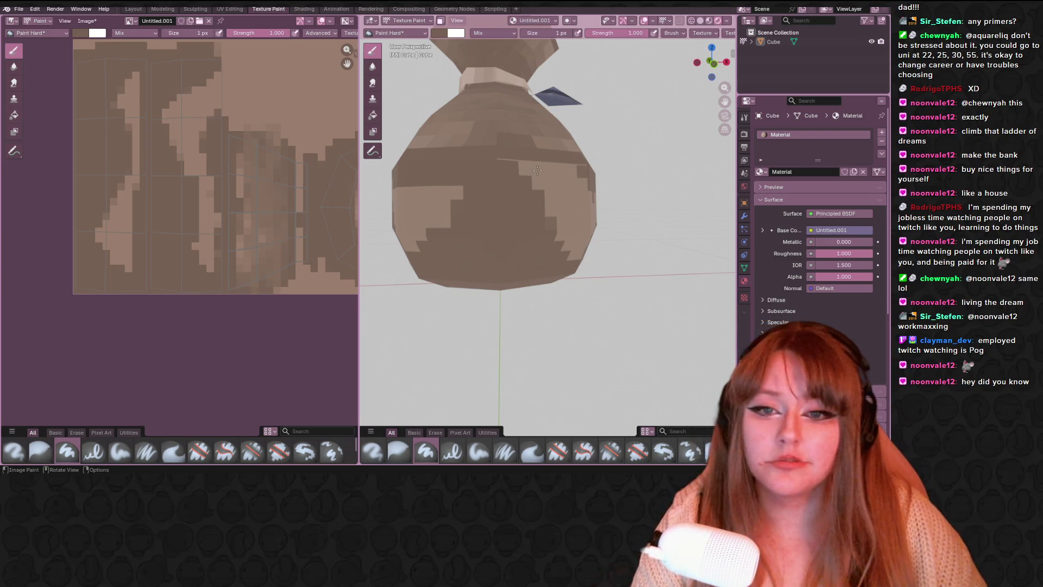
middle_drag(575, 142, 517, 155)
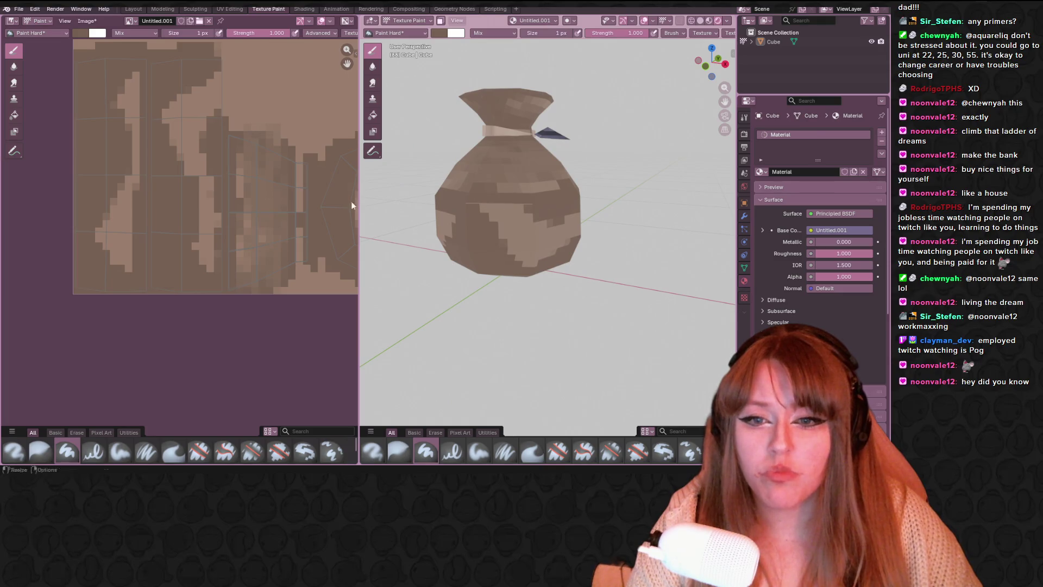
Paint dark brown pixels onto the texture and orbit the sack to check them.
middle_drag(221, 92, 252, 127)
mouse_move(253, 127)
mouse_down()
mouse_move(245, 116)
mouse_move(257, 104)
mouse_move(278, 134)
mouse_up()
middle_drag(509, 188, 529, 188)
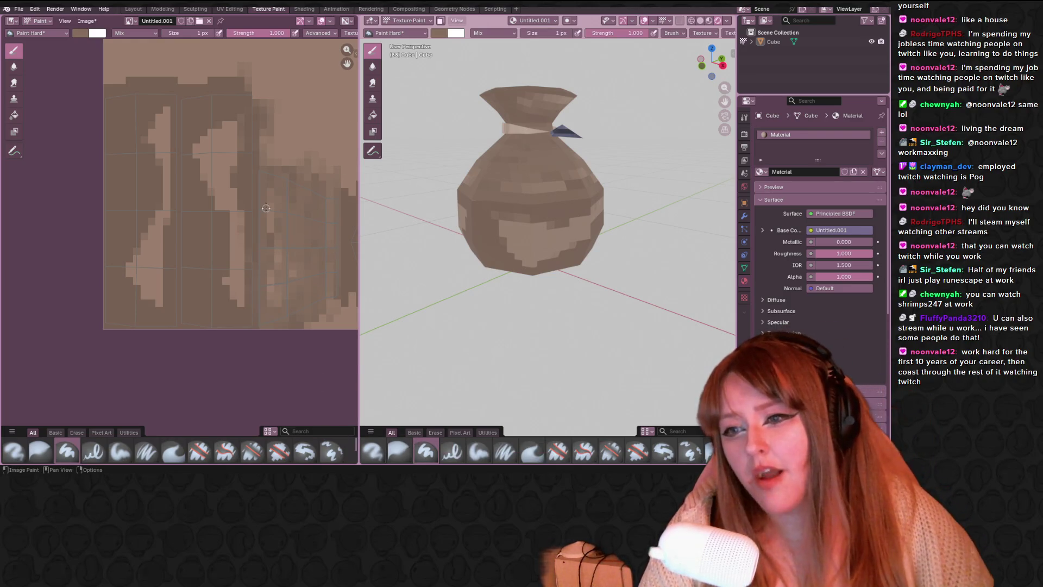
Undo the large light patch on the sack's lower body and check from a flatter view.
middle_drag(209, 157, 222, 121)
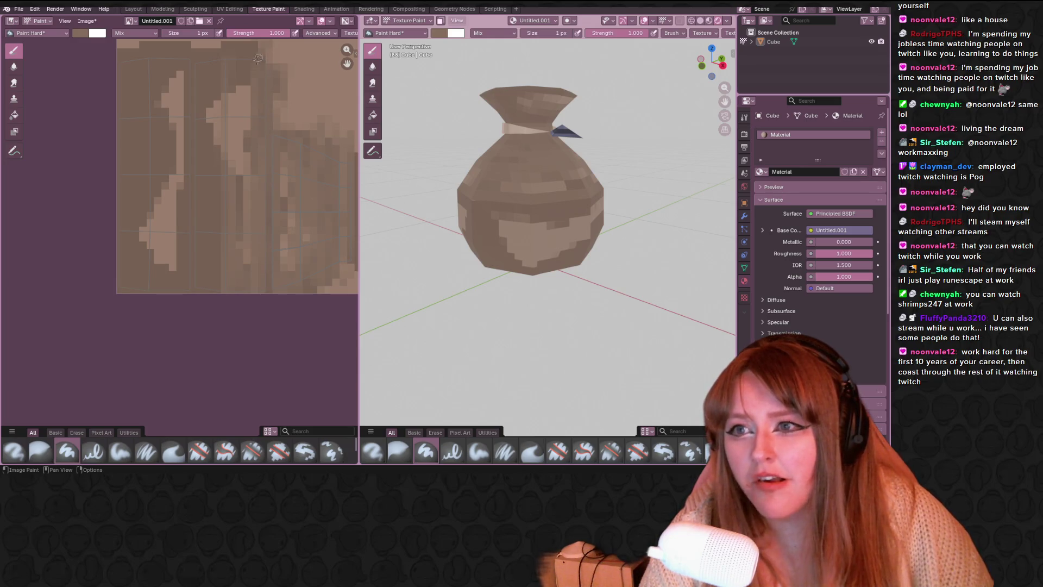
key(ctrl+z)
middle_drag(249, 198, 269, 257)
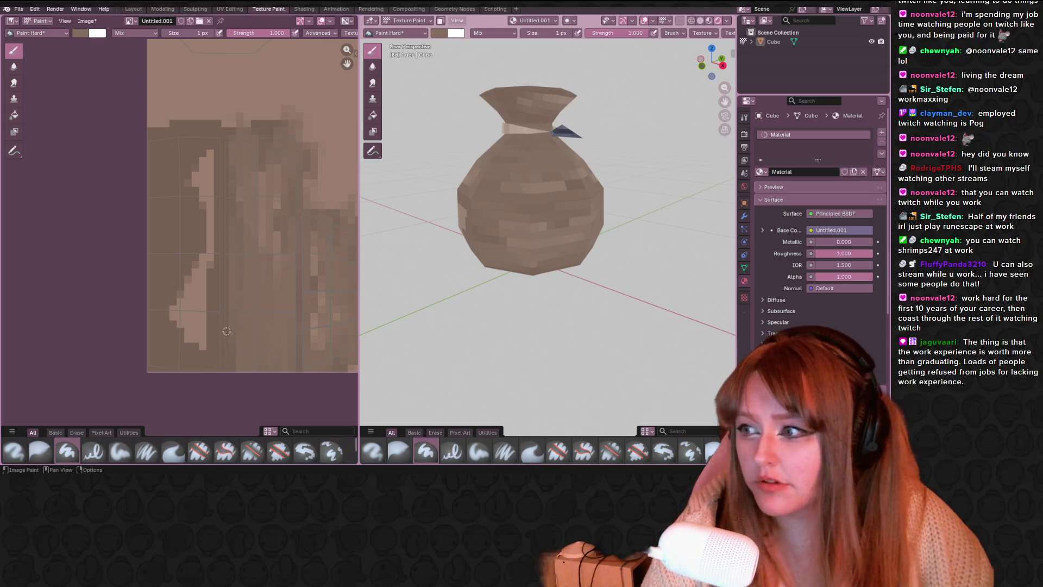
middle_drag(249, 356, 236, 280)
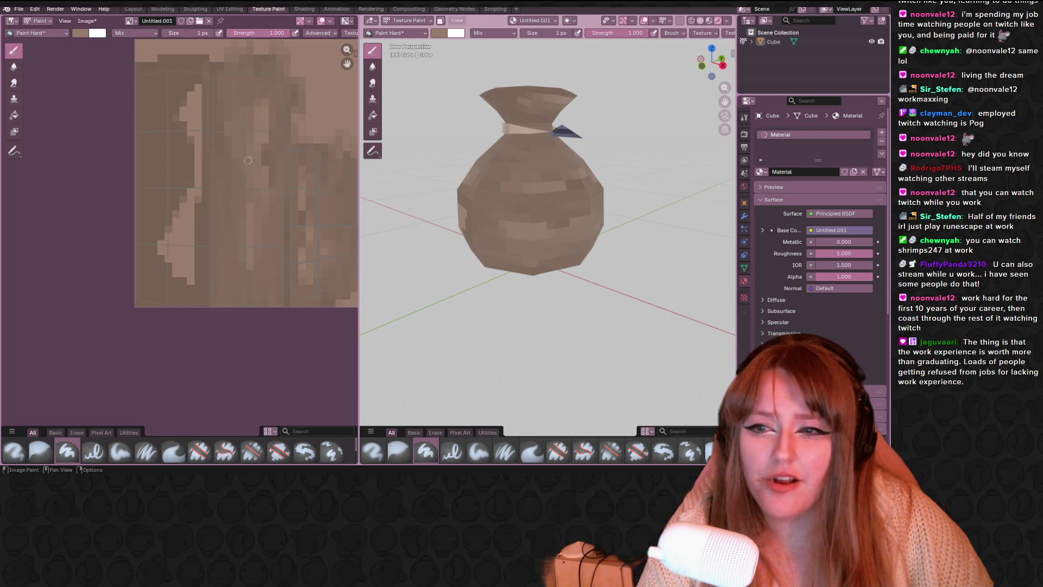
middle_drag(407, 217, 407, 201)
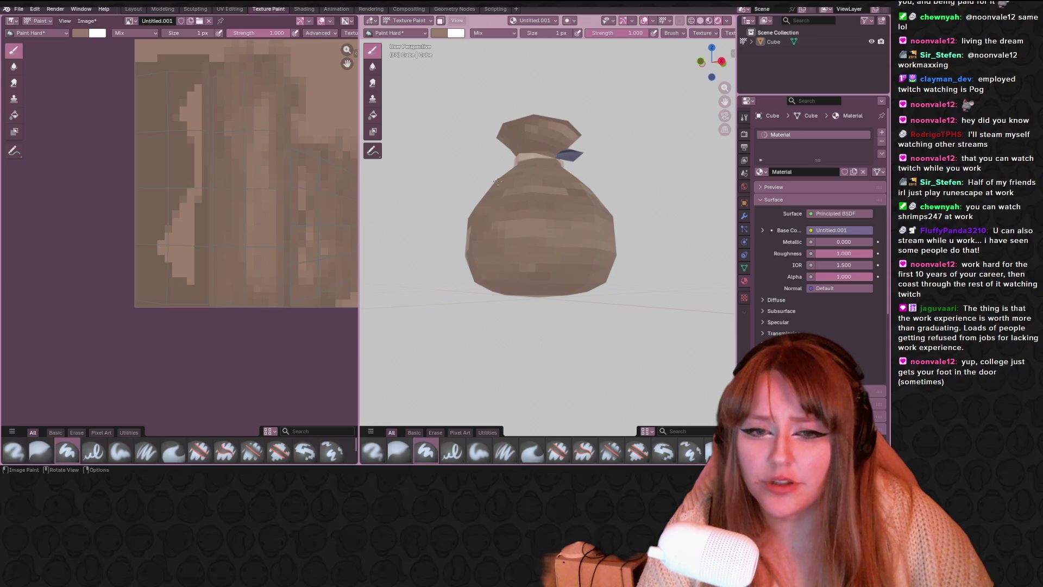
middle_drag(402, 206, 415, 181)
scroll(415, 182, up, 2)
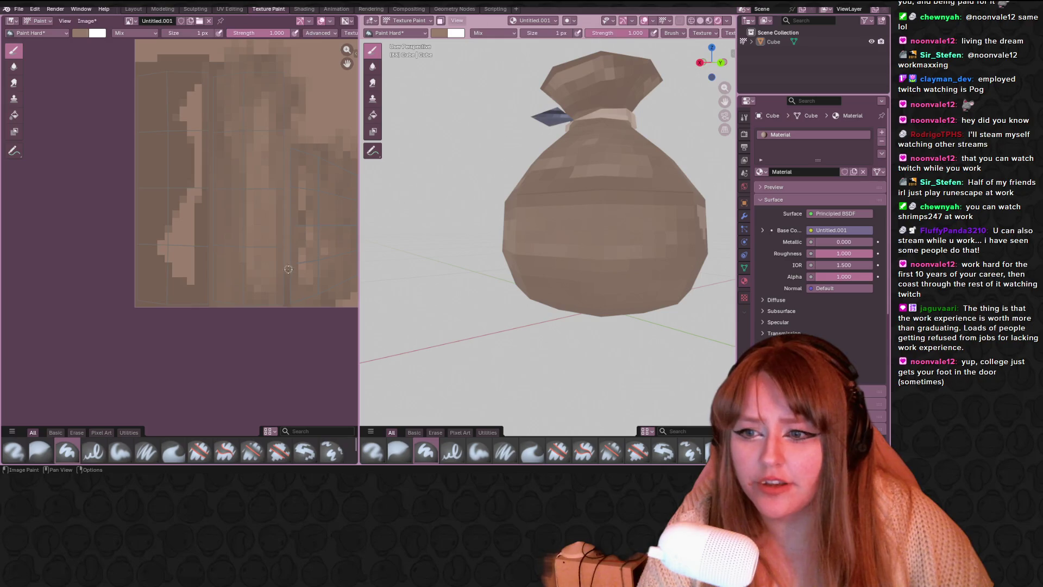
middle_drag(571, 179, 612, 160)
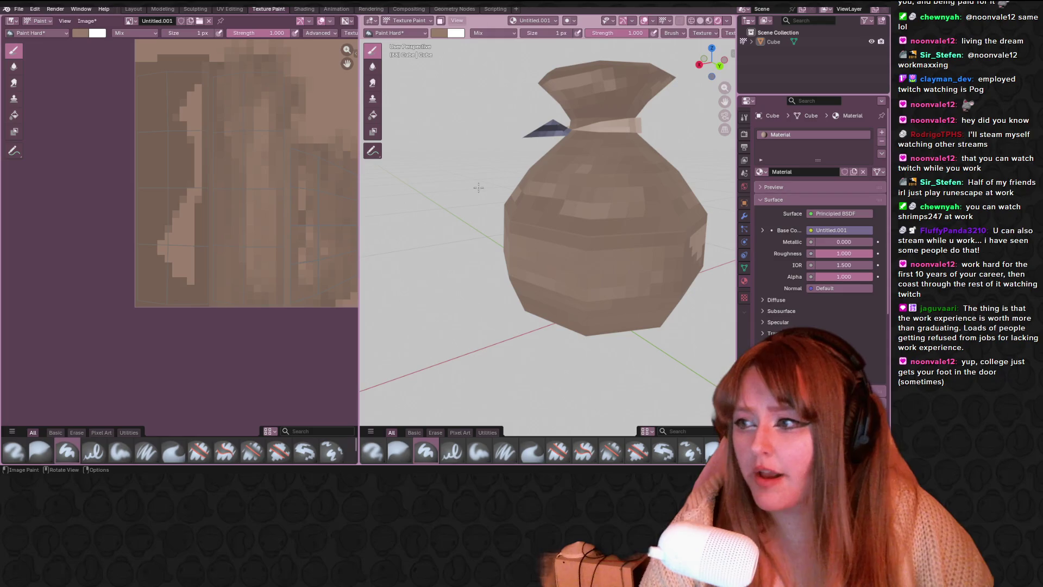
mouse_move(483, 208)
middle_down()
mouse_move(724, 205)
mouse_move(580, 218)
middle_up()
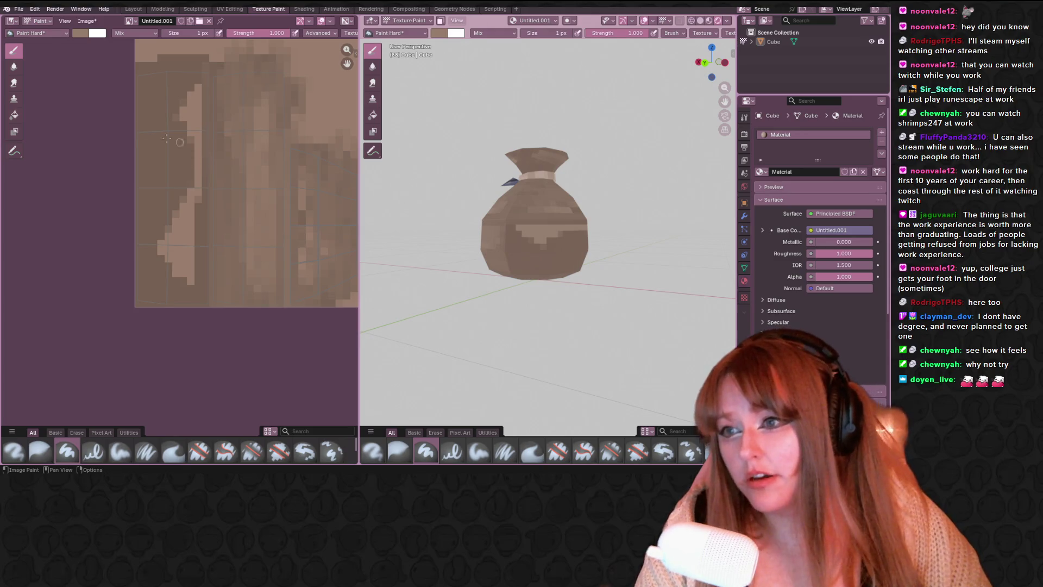
Paint brown and lighter vertical streaks down the texture strip and near its top.
mouse_move(157, 106)
mouse_down()
mouse_move(165, 228)
mouse_move(173, 131)
mouse_move(187, 195)
mouse_move(177, 231)
mouse_move(169, 219)
mouse_up()
drag(163, 274, 151, 86)
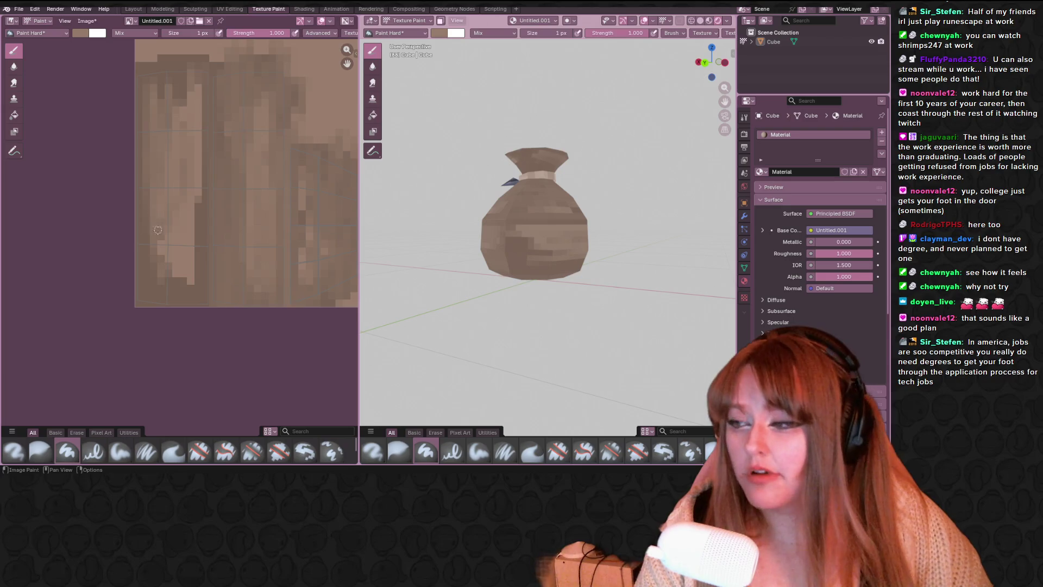
mouse_move(189, 229)
mouse_down()
mouse_move(179, 294)
mouse_move(153, 234)
mouse_move(149, 303)
mouse_up()
drag(196, 250, 195, 302)
mouse_move(163, 67)
mouse_down()
mouse_move(161, 95)
mouse_move(162, 78)
mouse_move(196, 63)
mouse_move(201, 107)
mouse_up()
mouse_move(202, 242)
mouse_down()
mouse_move(198, 303)
mouse_move(201, 146)
mouse_up()
drag(201, 59, 207, 182)
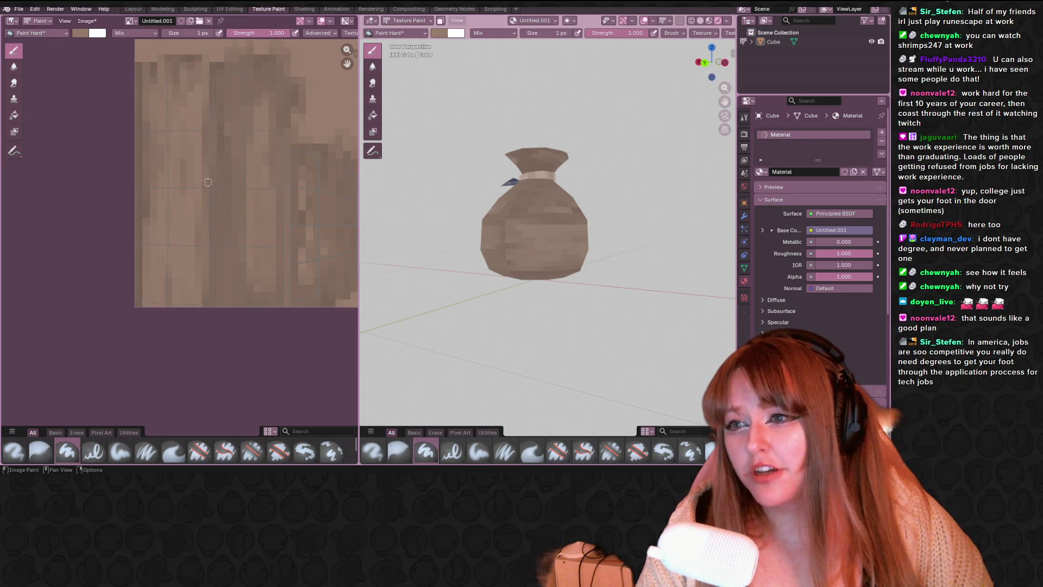
Add short lighter strokes, lighten the leftmost texel column, and view the sack tilted.
middle_drag(213, 106, 228, 84)
mouse_move(235, 154)
mouse_down()
mouse_move(239, 251)
mouse_move(231, 160)
mouse_move(252, 206)
mouse_up()
mouse_move(446, 215)
middle_down()
mouse_move(585, 220)
mouse_move(533, 209)
middle_up()
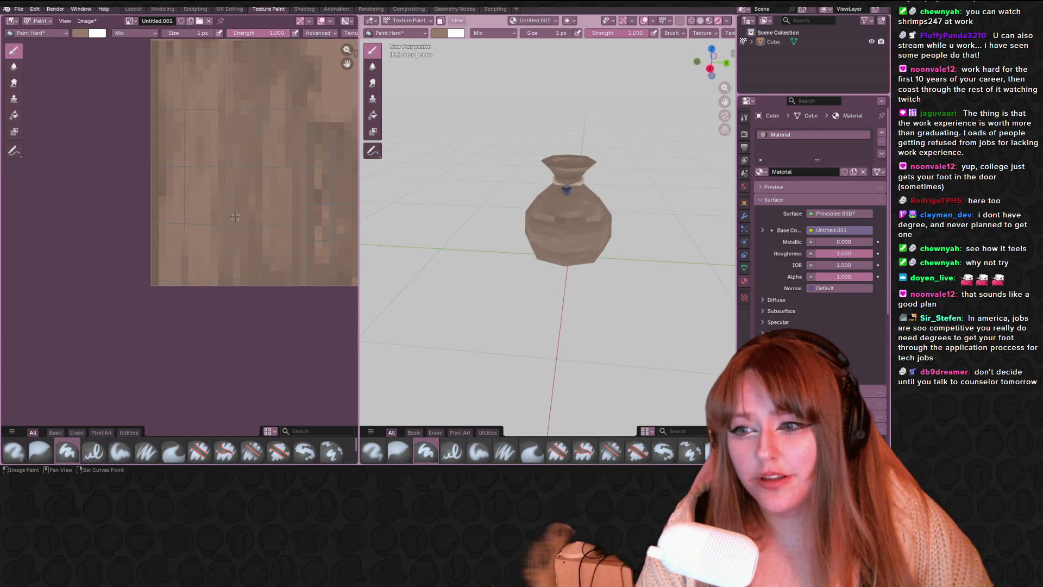
middle_drag(235, 217, 236, 252)
mouse_move(160, 197)
mouse_down()
mouse_move(158, 82)
mouse_move(161, 314)
mouse_up()
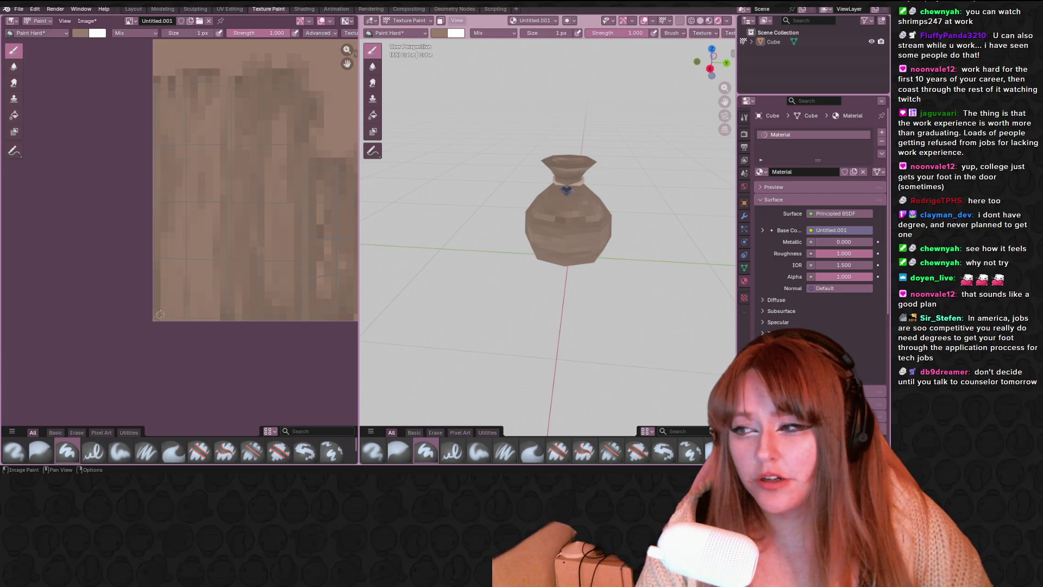
middle_drag(300, 244, 258, 251)
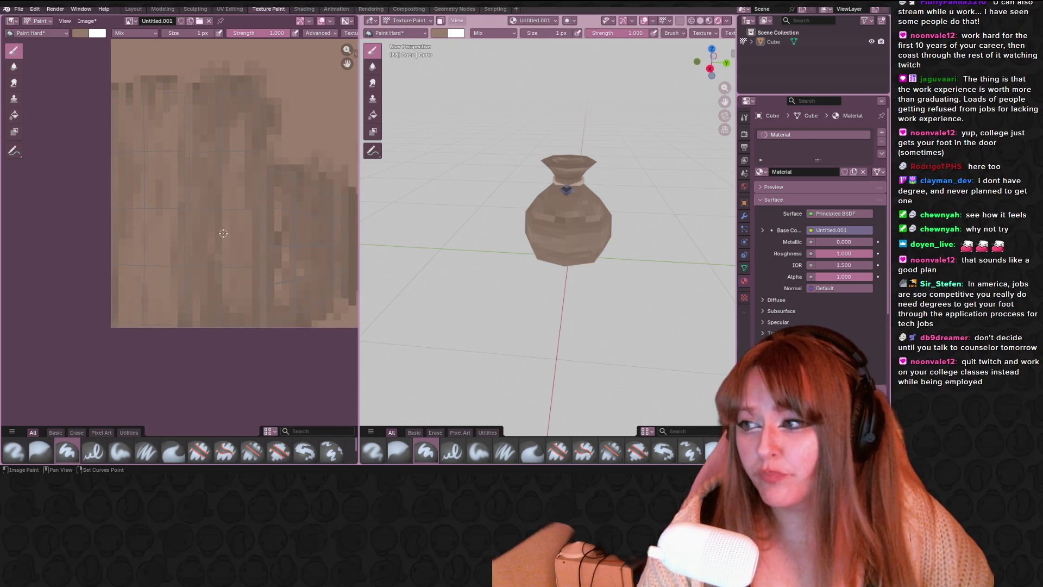
middle_drag(288, 204, 262, 180)
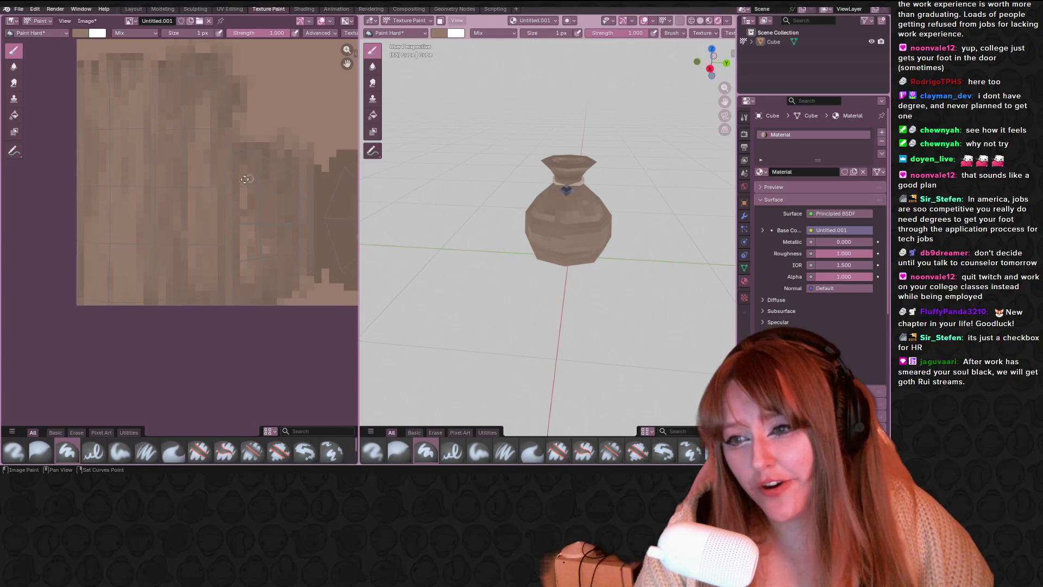
scroll(185, 188, up, 2)
scroll(283, 196, down, 1)
middle_drag(544, 228, 597, 163)
middle_drag(271, 225, 266, 194)
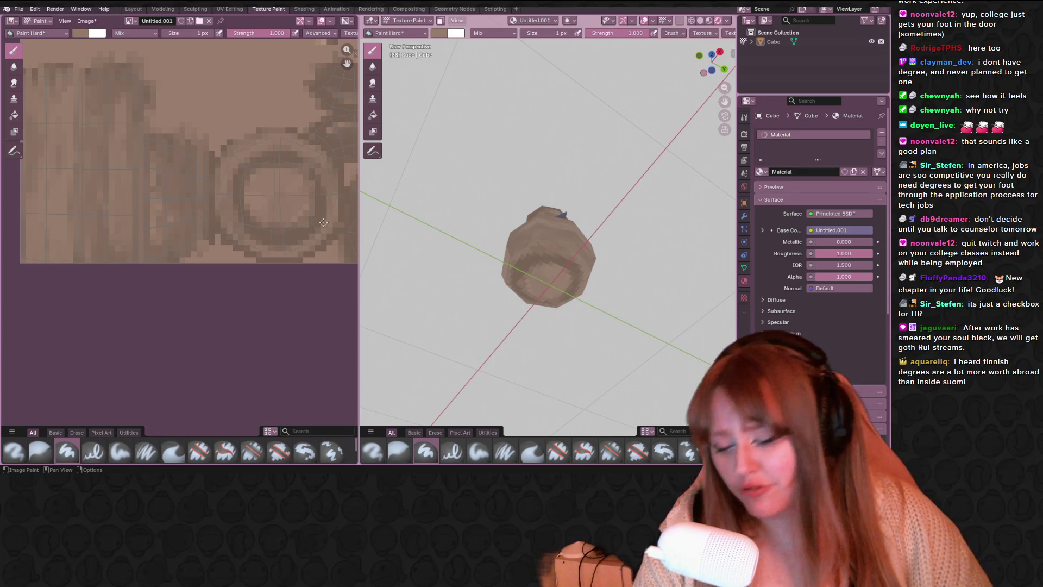
Sample a darker brown, set the brush to 18 px, and fill the round base disc.
key(s)
click(258, 216)
key(f)
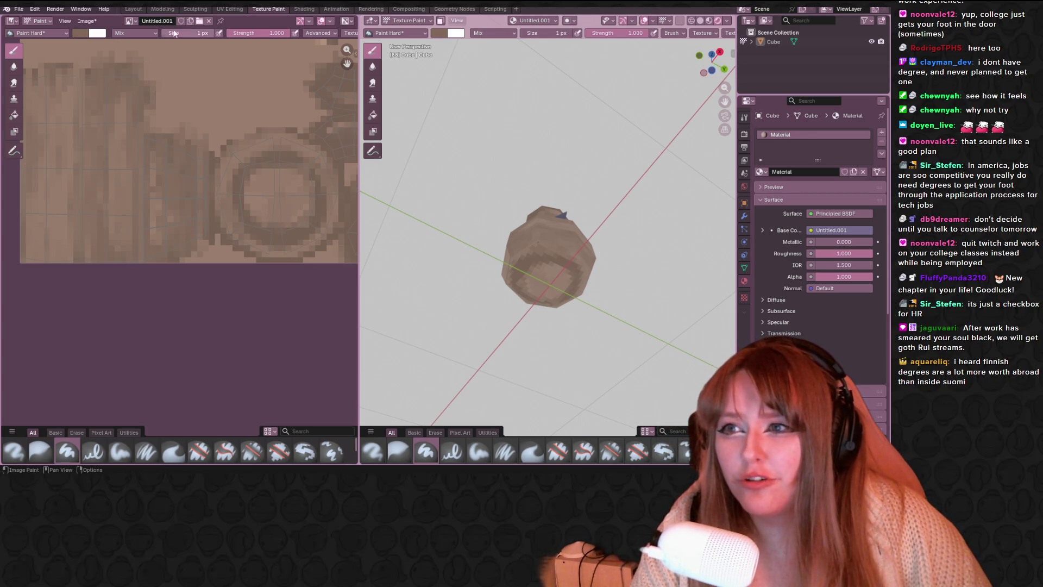
click(198, 104)
mouse_move(250, 179)
mouse_down()
mouse_move(293, 180)
mouse_move(272, 206)
mouse_move(278, 198)
mouse_up()
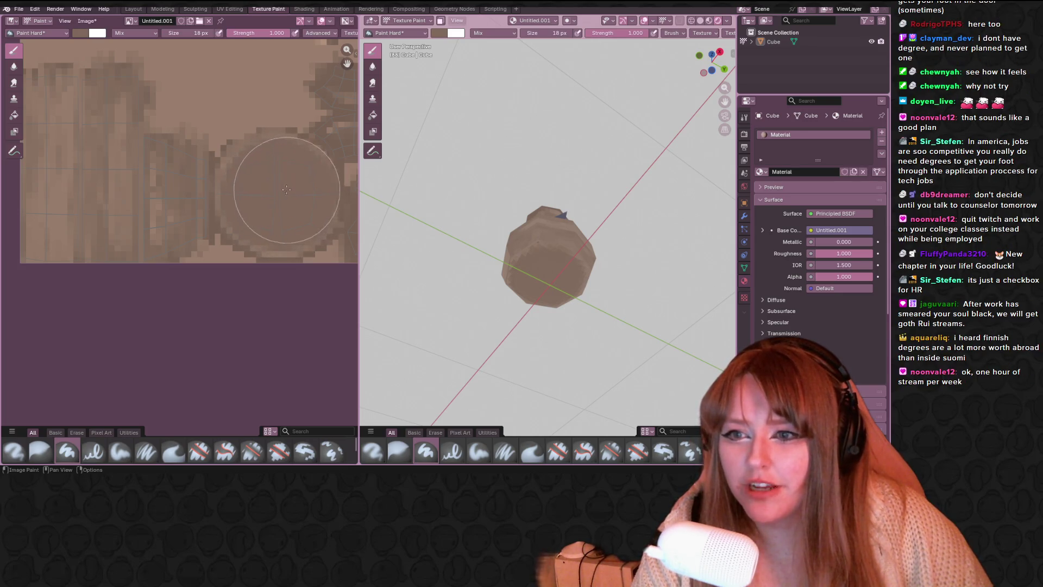
drag(283, 193, 285, 198)
Shrink the brush to 9 px and move in closer on the sack and texture.
middle_drag(612, 228, 398, 176)
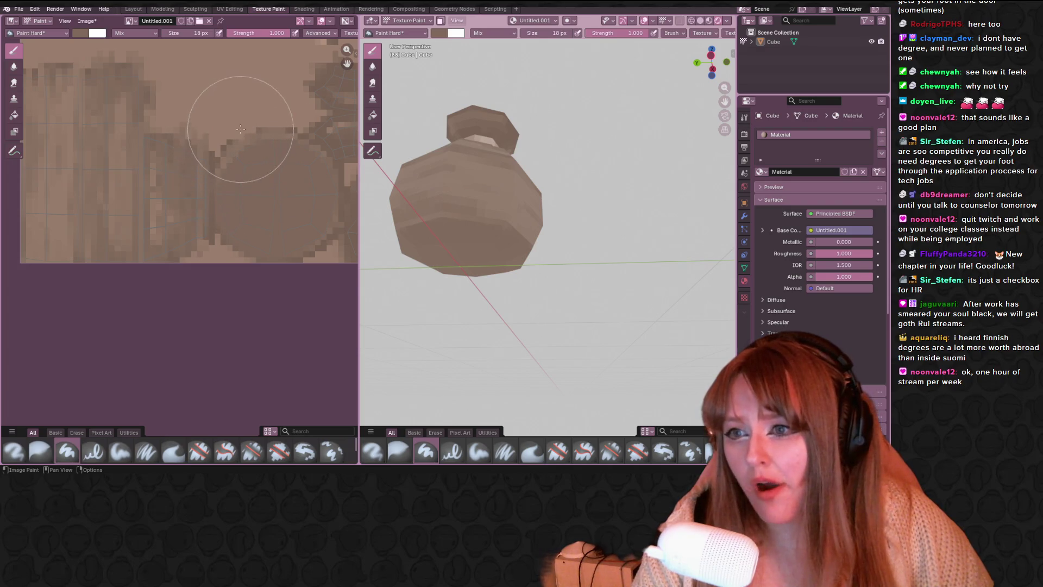
drag(214, 32, 188, 32)
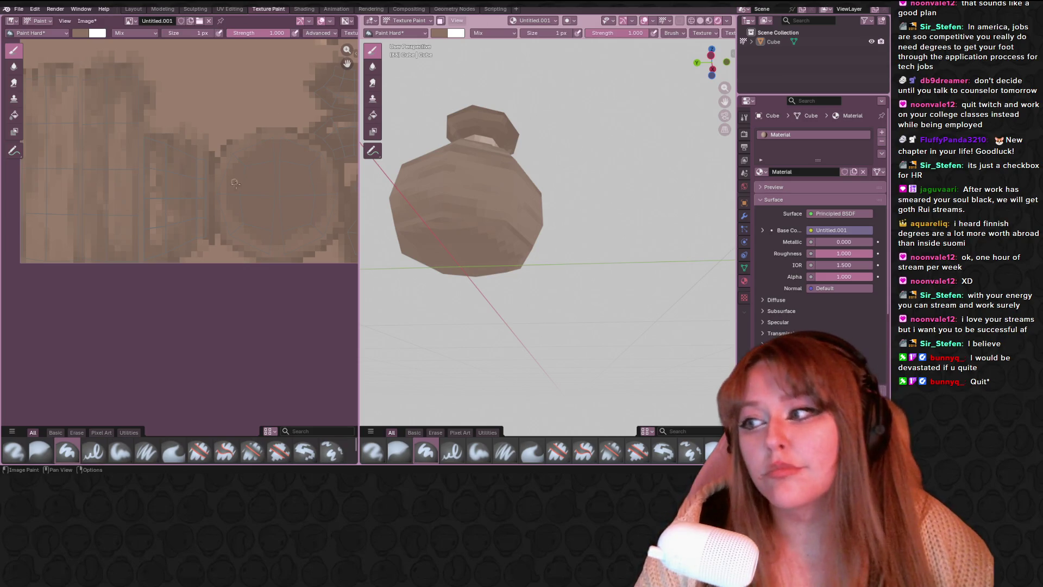
middle_drag(288, 179, 252, 216)
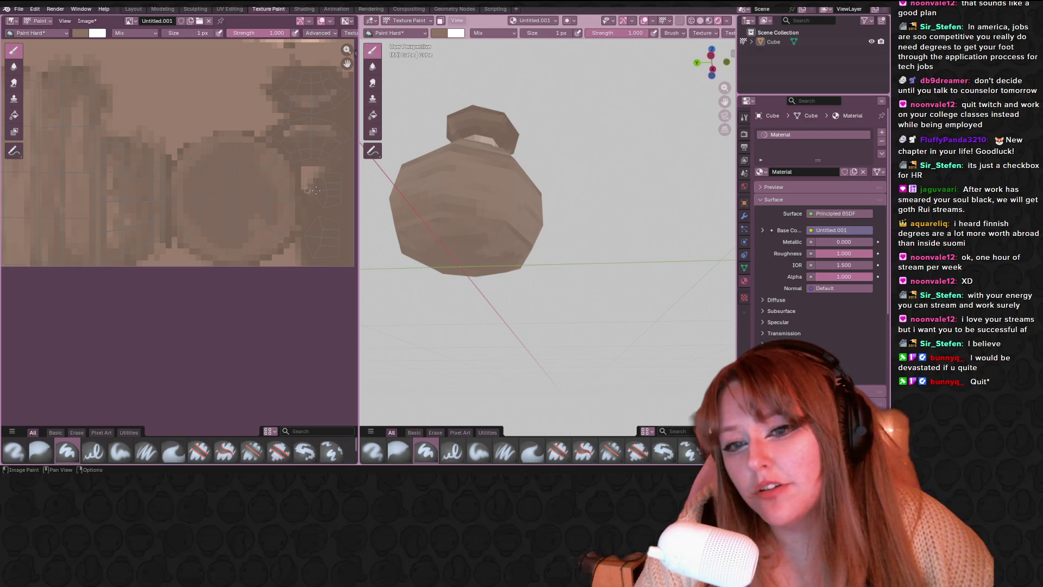
scroll(516, 179, up, 4)
middle_drag(516, 180, 540, 159)
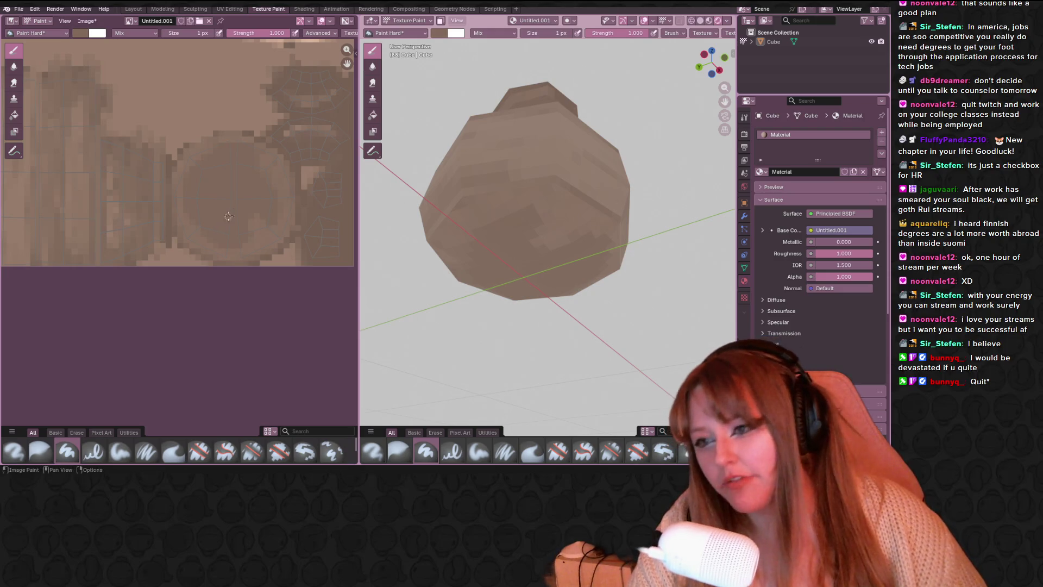
Orbit around the sack and paint a darker stroke across the model.
scroll(225, 180, down, 1)
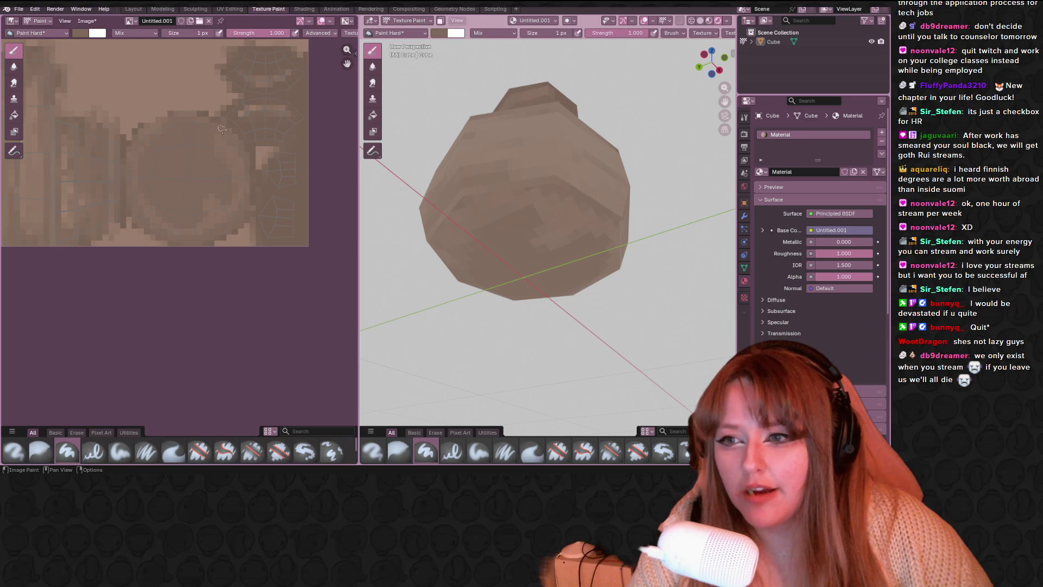
mouse_move(489, 163)
middle_down()
mouse_move(501, 138)
mouse_move(538, 155)
middle_up()
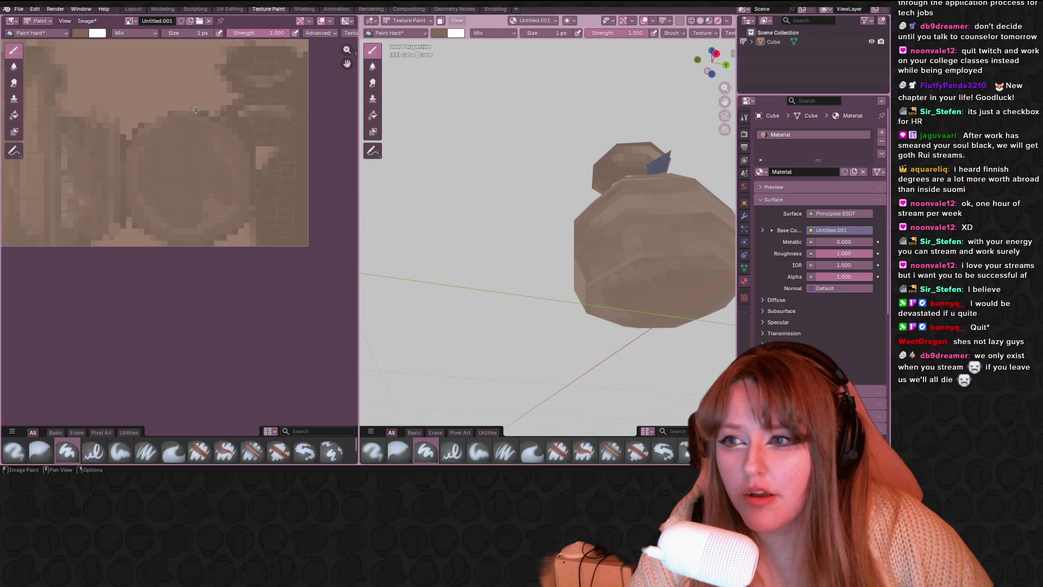
middle_drag(413, 136, 521, 128)
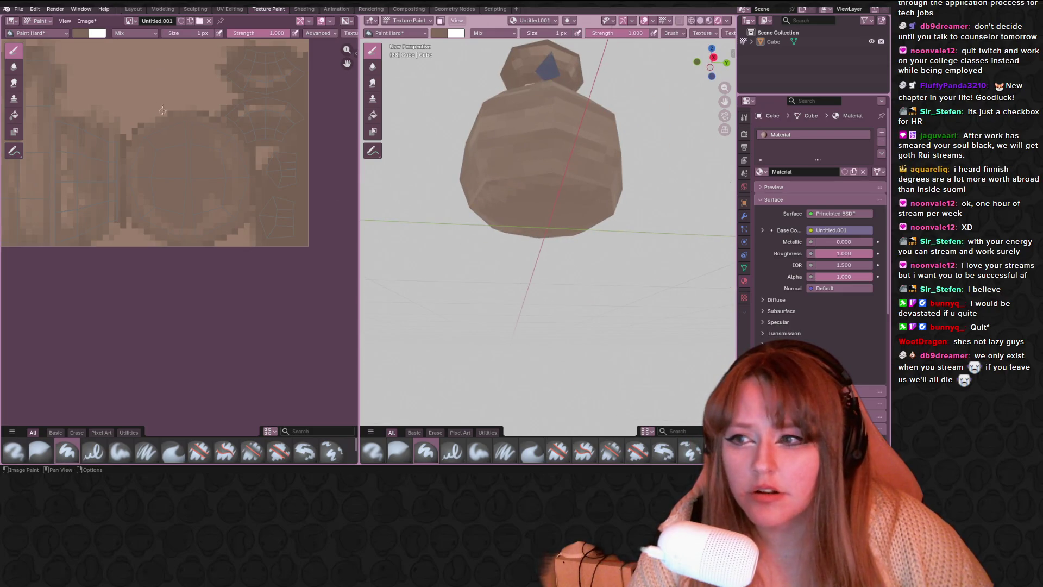
drag(195, 32, 206, 33)
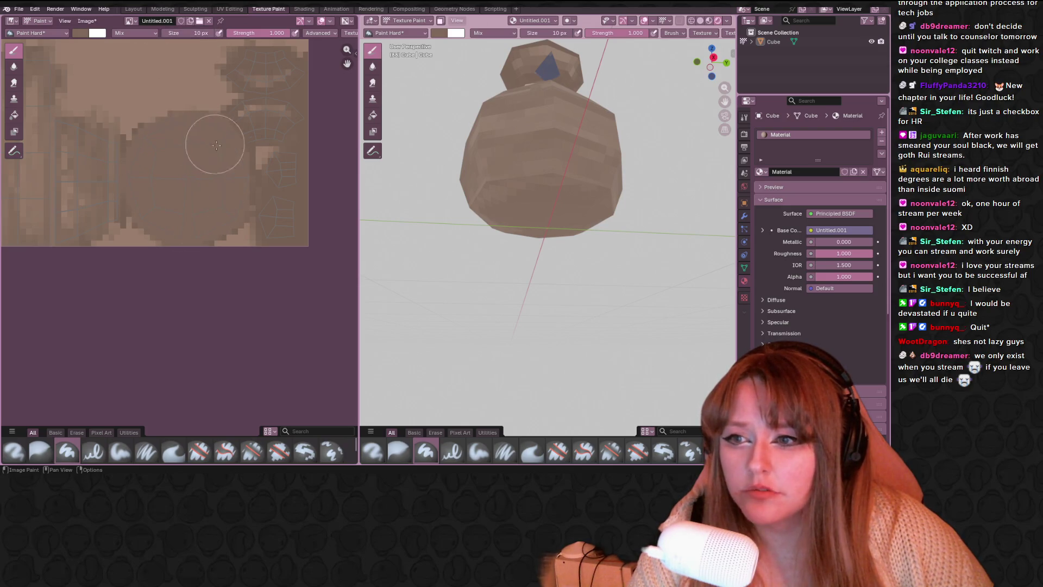
middle_drag(446, 179, 610, 167)
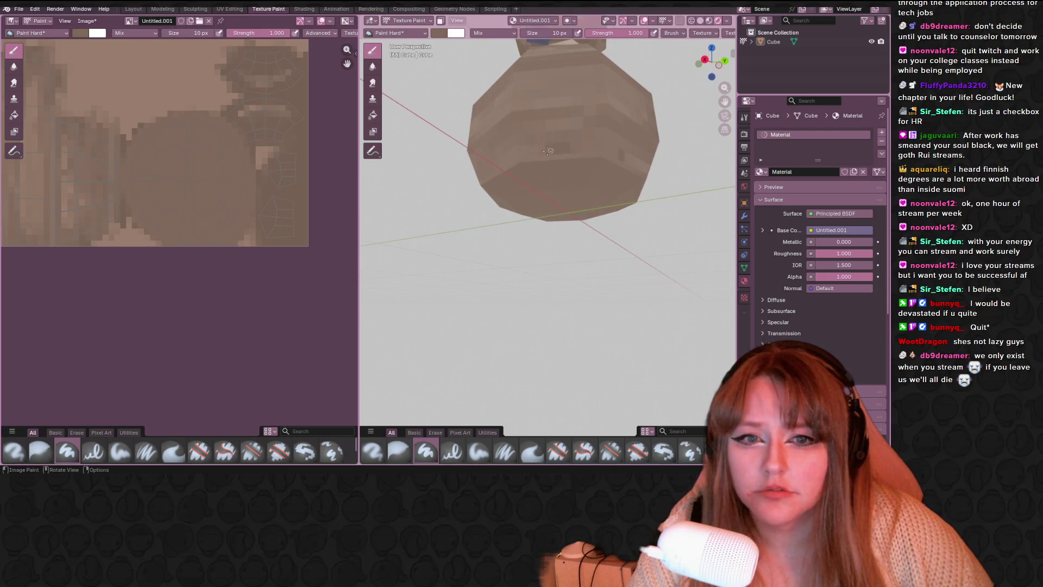
drag(522, 157, 582, 157)
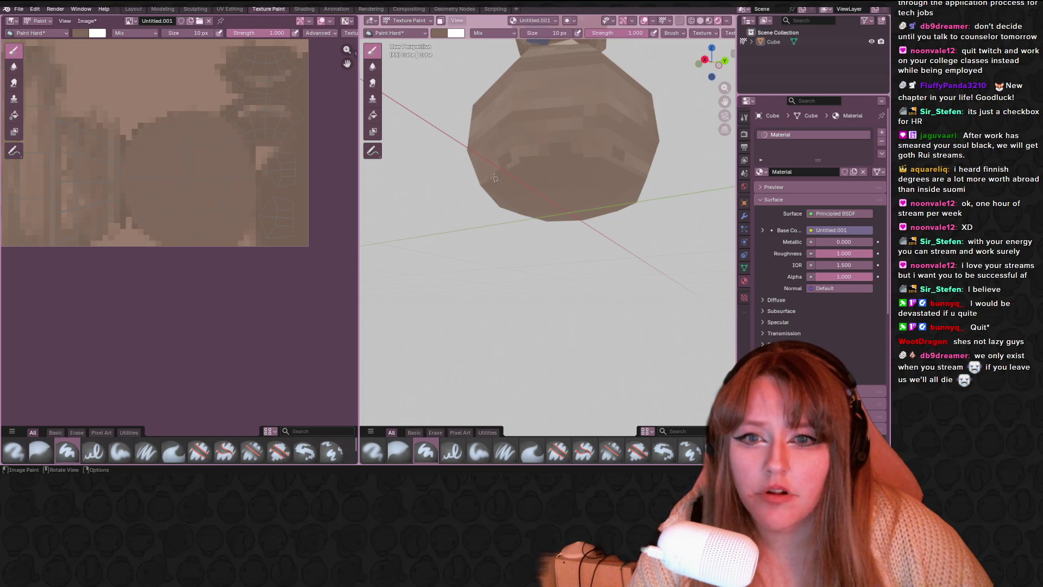
scroll(198, 158, up, 2)
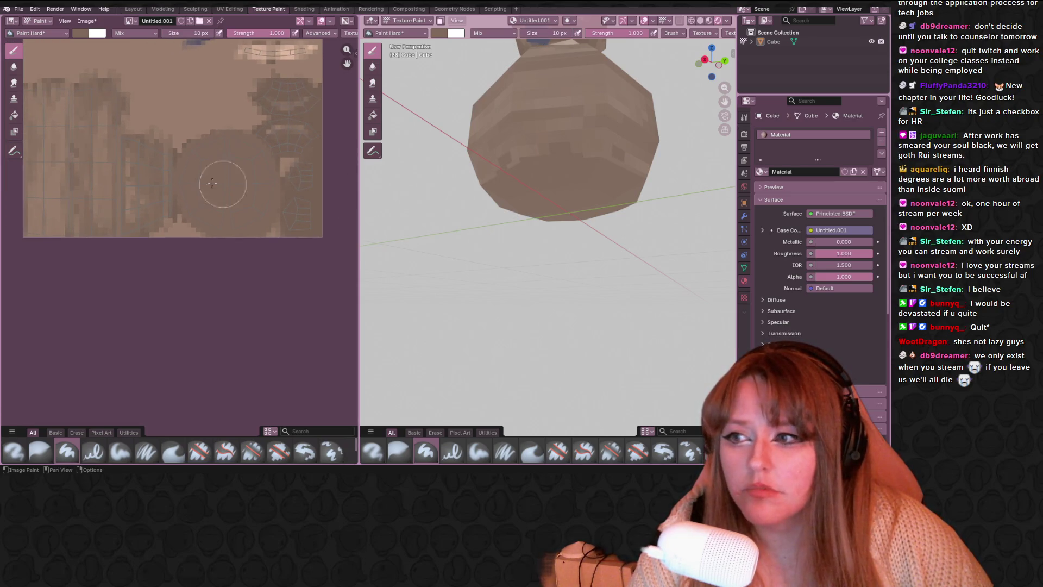
Set the brush size back to 1 px, then enter the UV Editing workspace.
drag(199, 35, 164, 32)
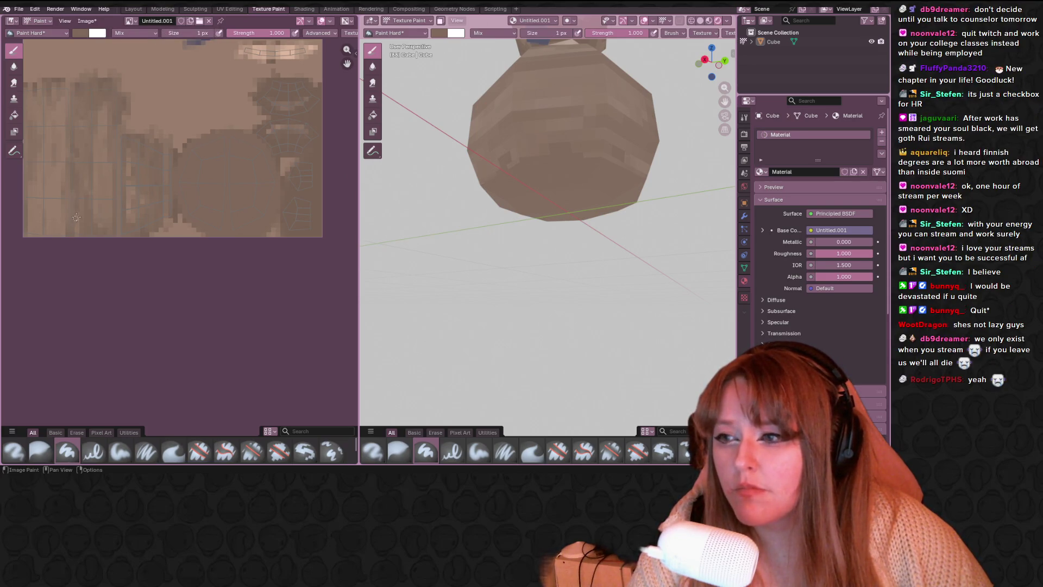
scroll(137, 155, up, 2)
middle_drag(137, 155, 191, 190)
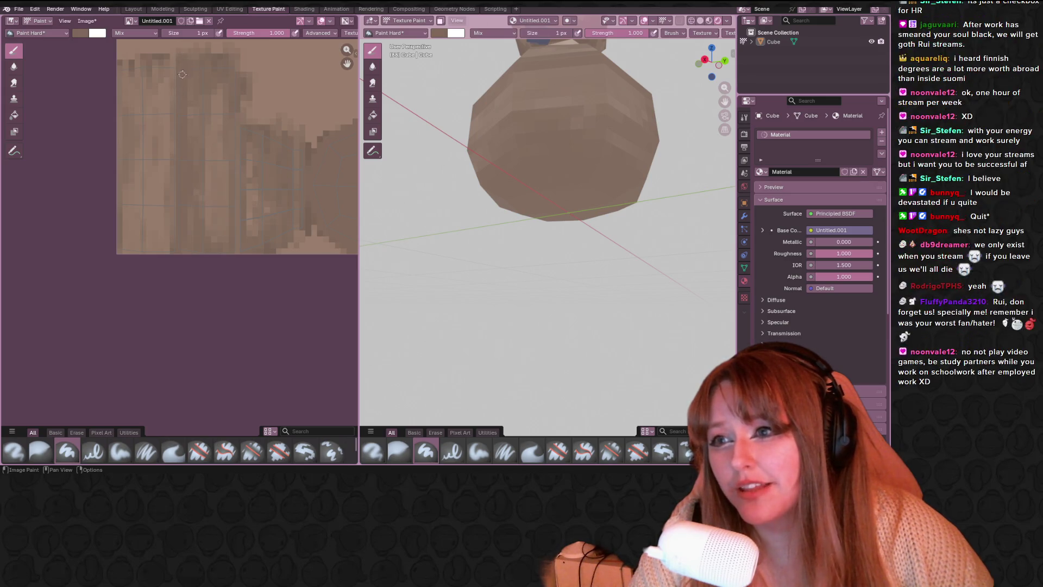
middle_drag(478, 155, 543, 161)
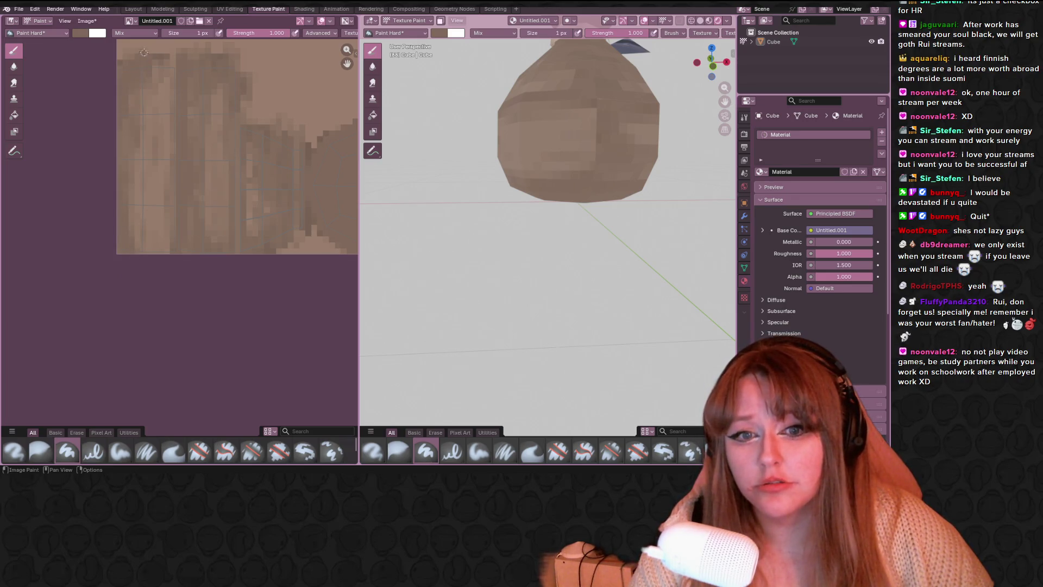
click(230, 8)
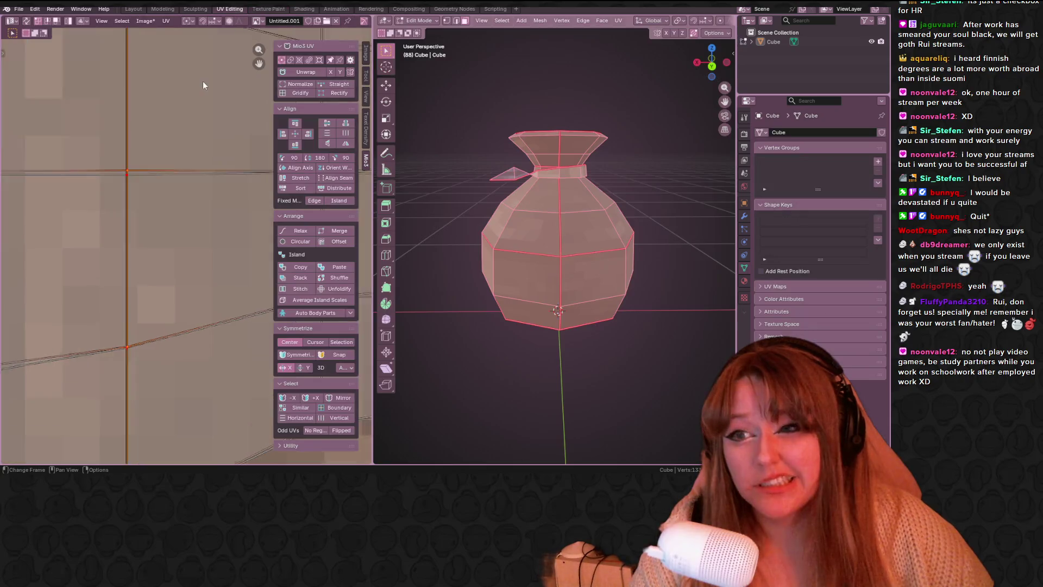
Box-select the sack's left UV island.
scroll(201, 95, down, 3)
mouse_move(472, 141)
middle_down()
mouse_move(496, 126)
mouse_move(511, 130)
middle_up()
scroll(193, 188, up, 2)
middle_drag(204, 281, 150, 240)
scroll(89, 285, down, 4)
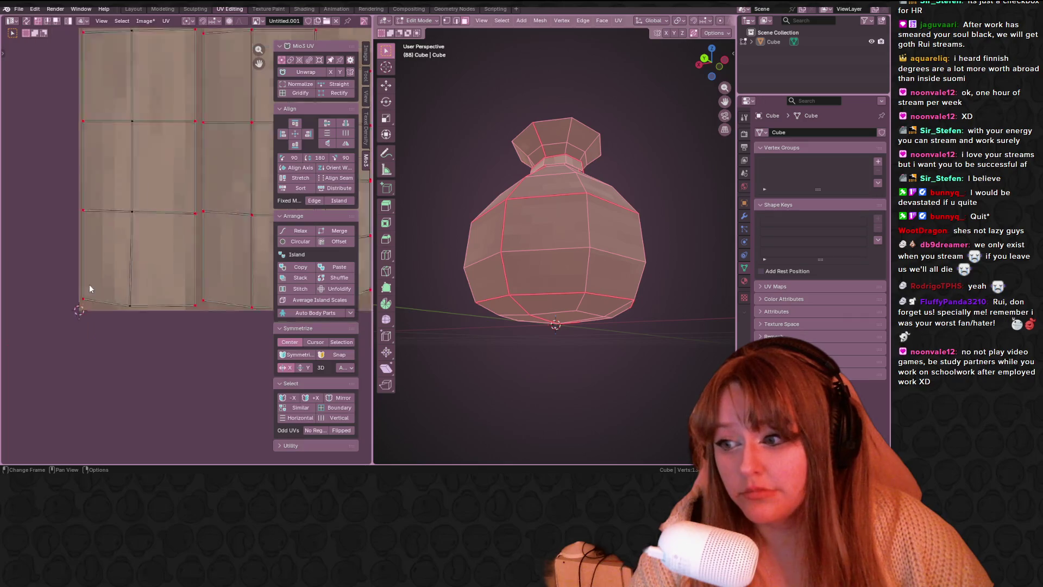
mouse_move(62, 44)
mouse_down()
mouse_move(169, 233)
mouse_move(193, 302)
mouse_up()
scroll(181, 247, up, 2)
scroll(173, 254, up, 1)
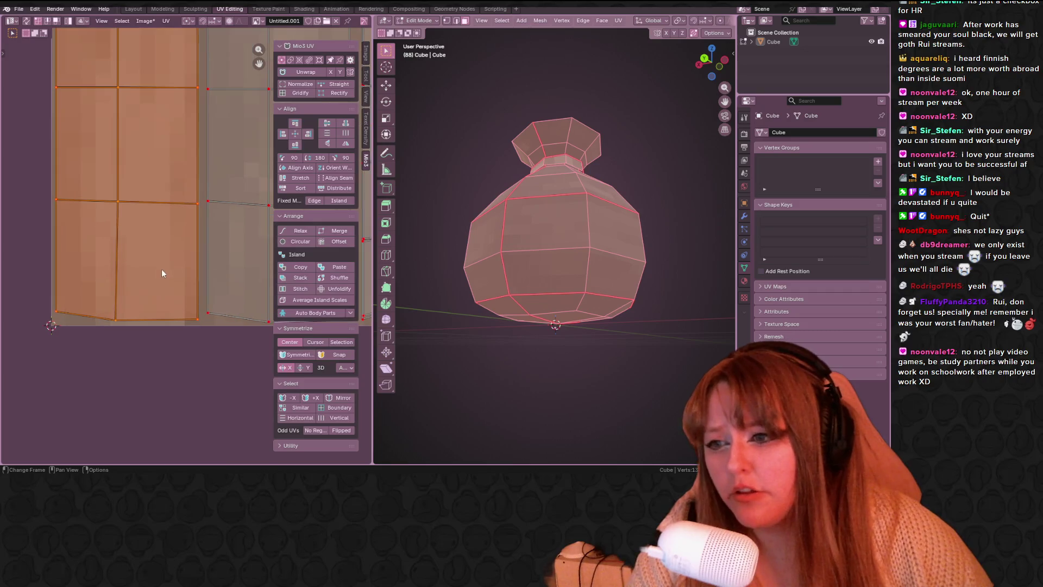
scroll(106, 224, up, 3)
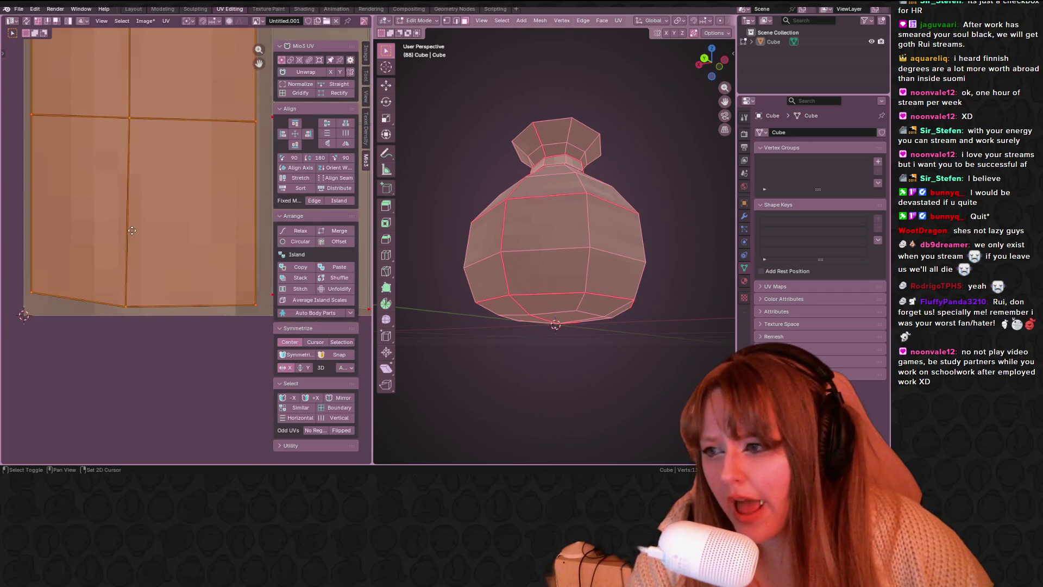
mouse_move(80, 245)
middle_down()
mouse_move(181, 246)
mouse_move(19, 265)
mouse_move(122, 254)
middle_up()
Move the selected UV island to a new position and inspect the mesh.
key(b)
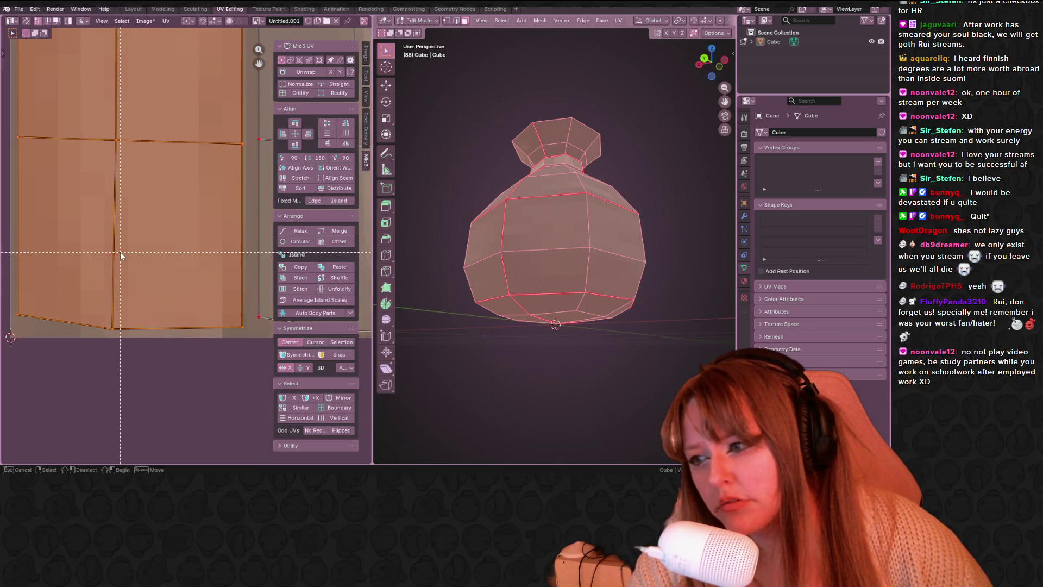
key(Escape)
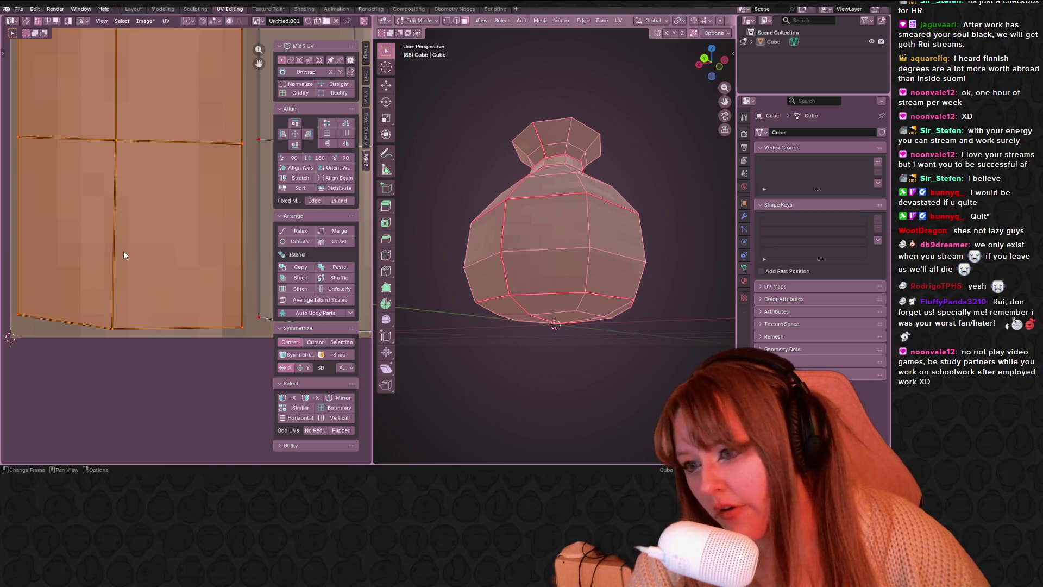
key(g)
click(61, 222)
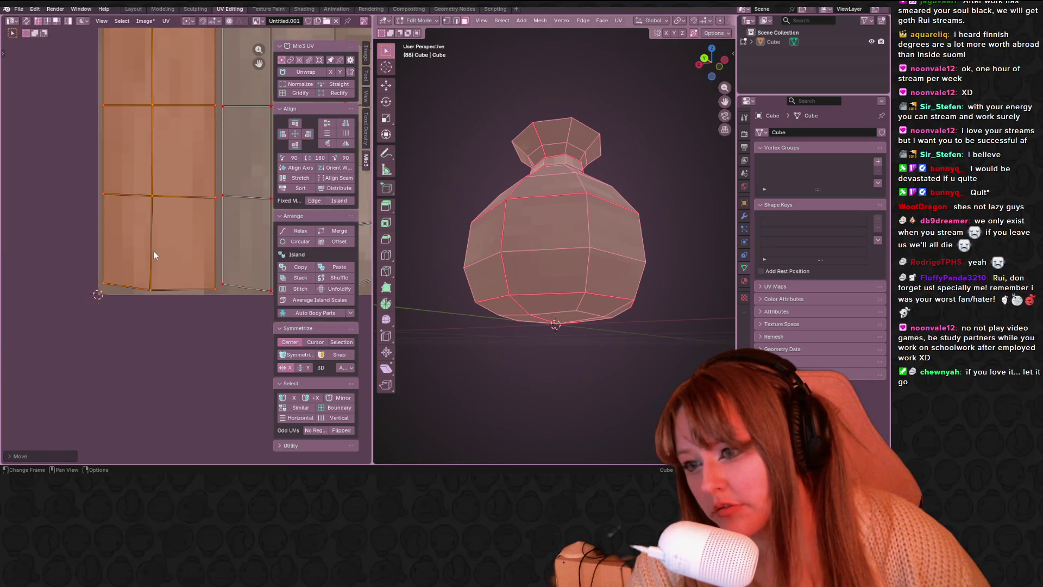
scroll(61, 221, down, 2)
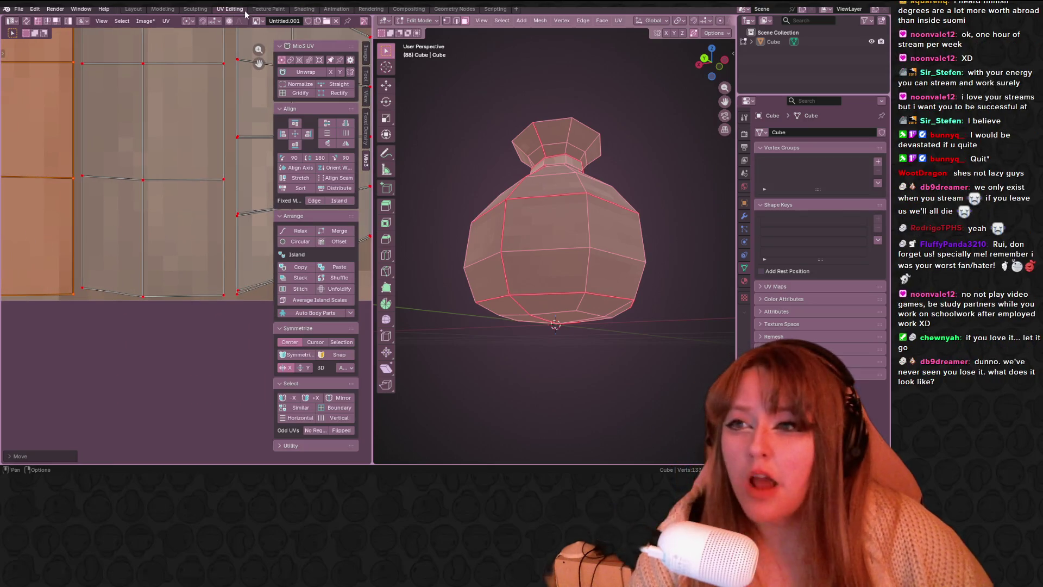
scroll(592, 239, up, 5)
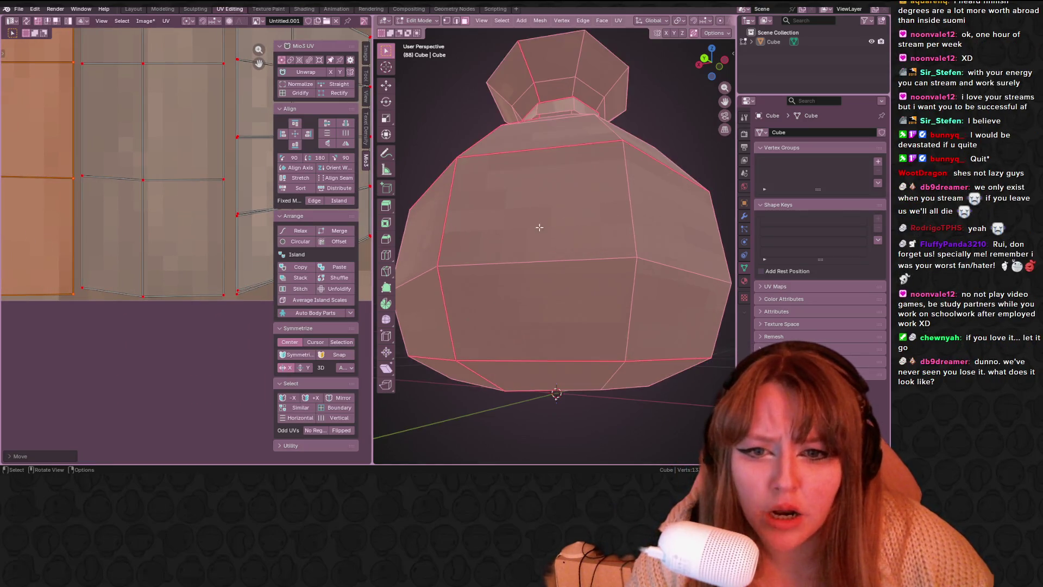
middle_drag(576, 234, 591, 239)
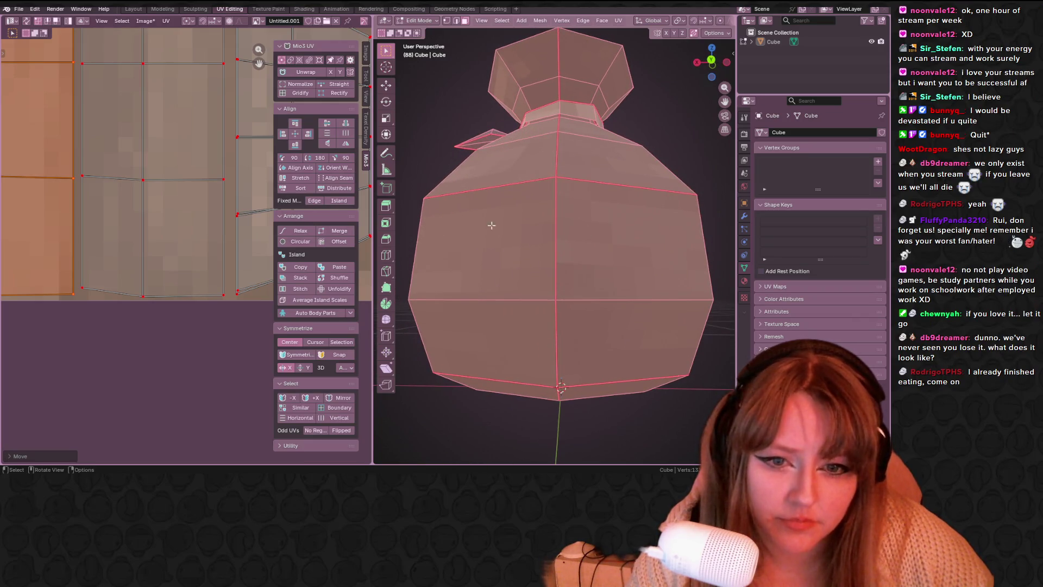
Nudge the UV island twice more to align it, then return to Texture Paint.
scroll(147, 282, up, 4)
key(g)
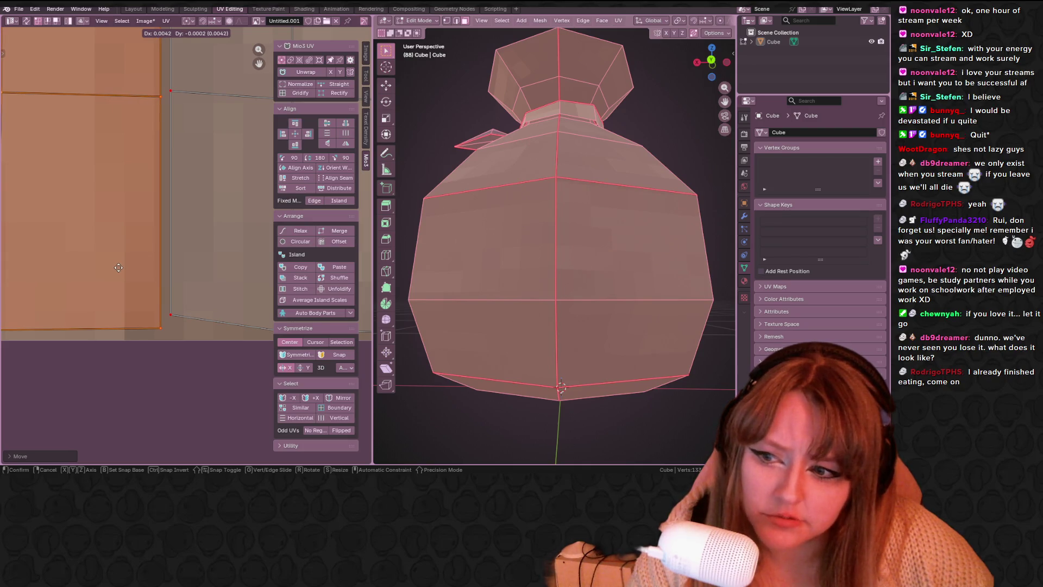
click(127, 267)
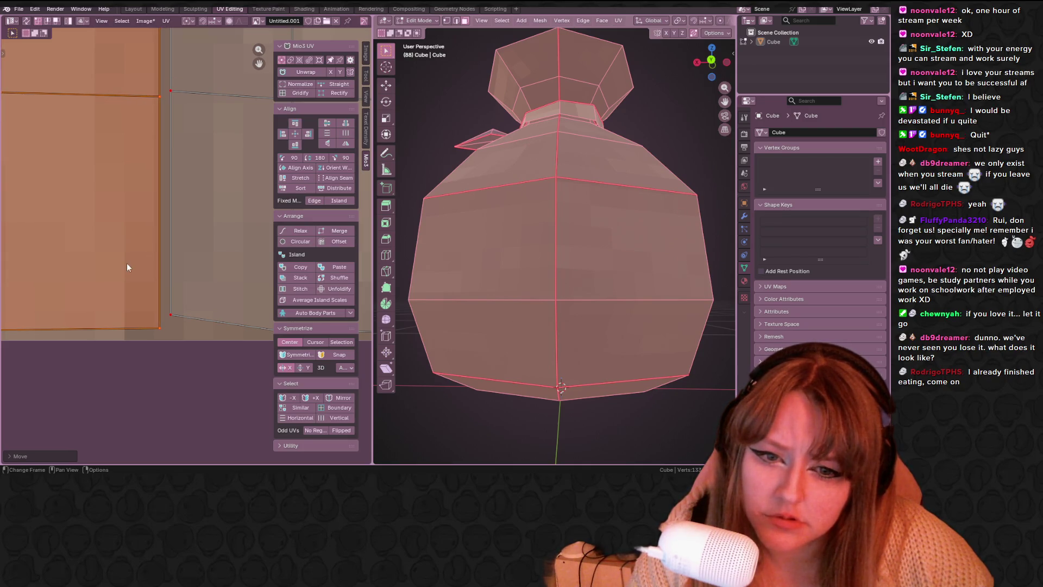
key(g)
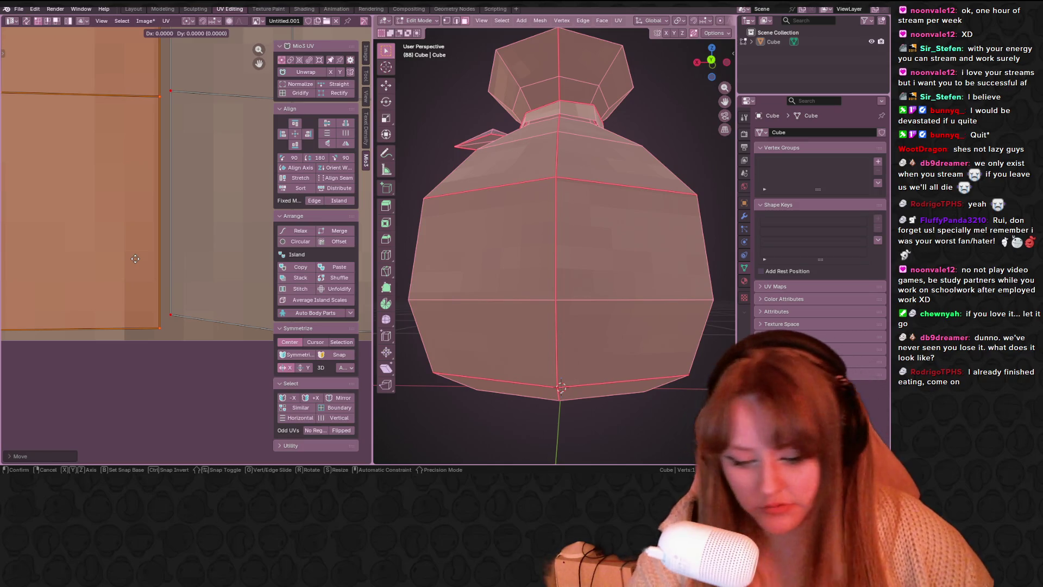
click(134, 258)
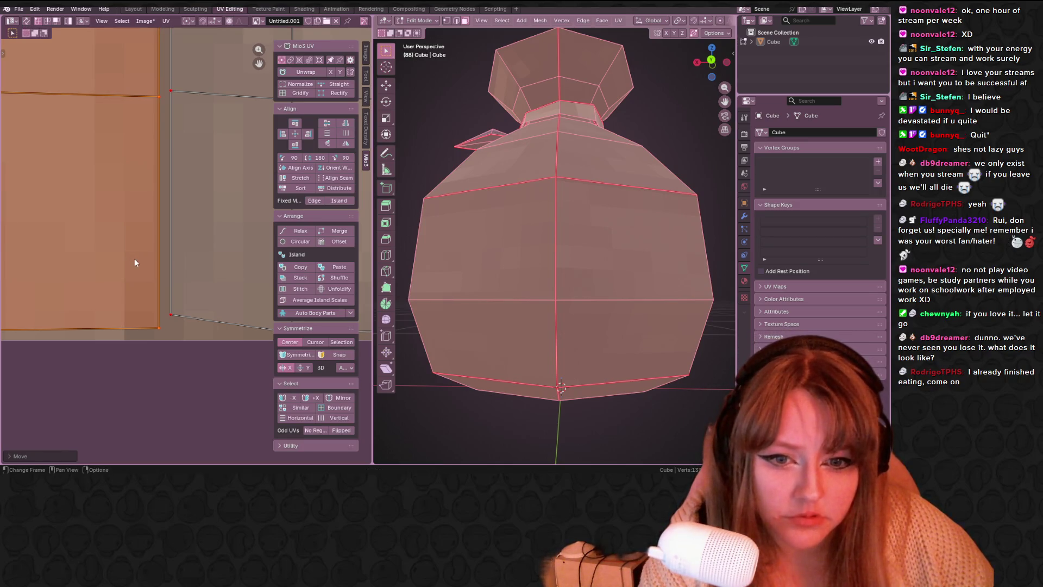
click(277, 11)
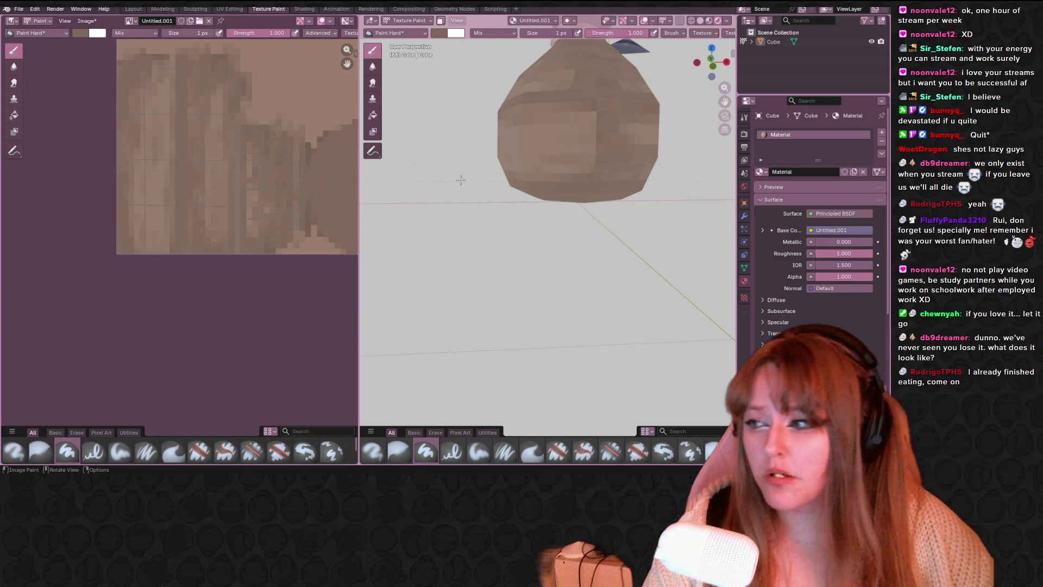
Try a dark stroke on the sack and undo it, then darken a short pixel column.
scroll(461, 180, up, 3)
middle_drag(433, 218, 538, 207)
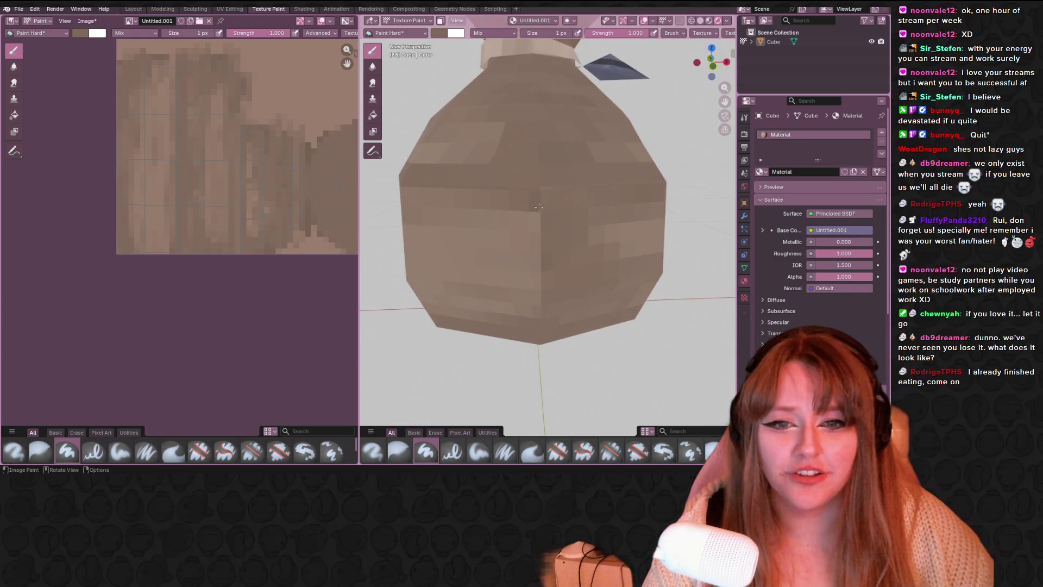
drag(520, 219, 519, 247)
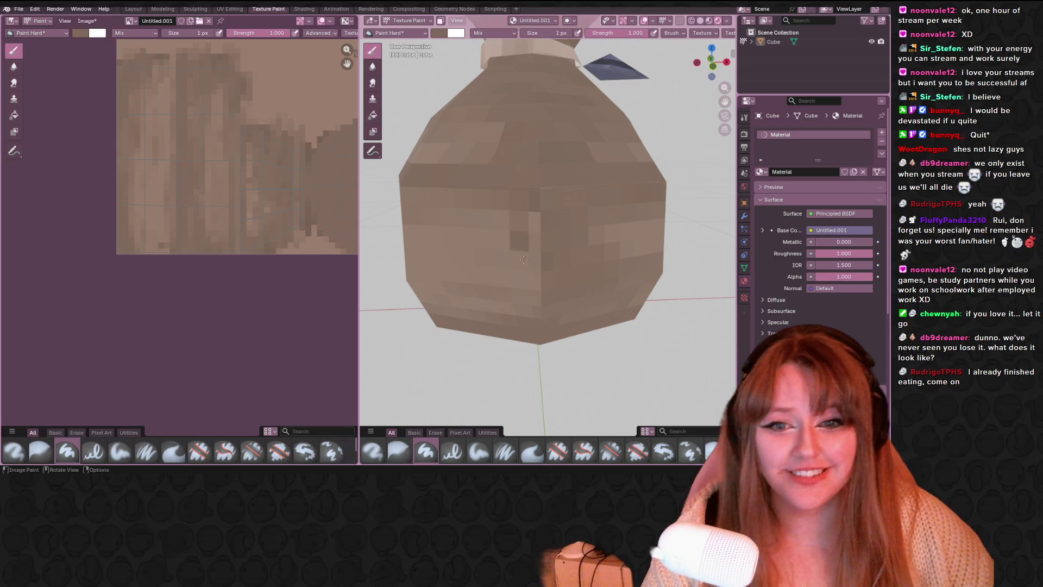
middle_drag(182, 249, 207, 233)
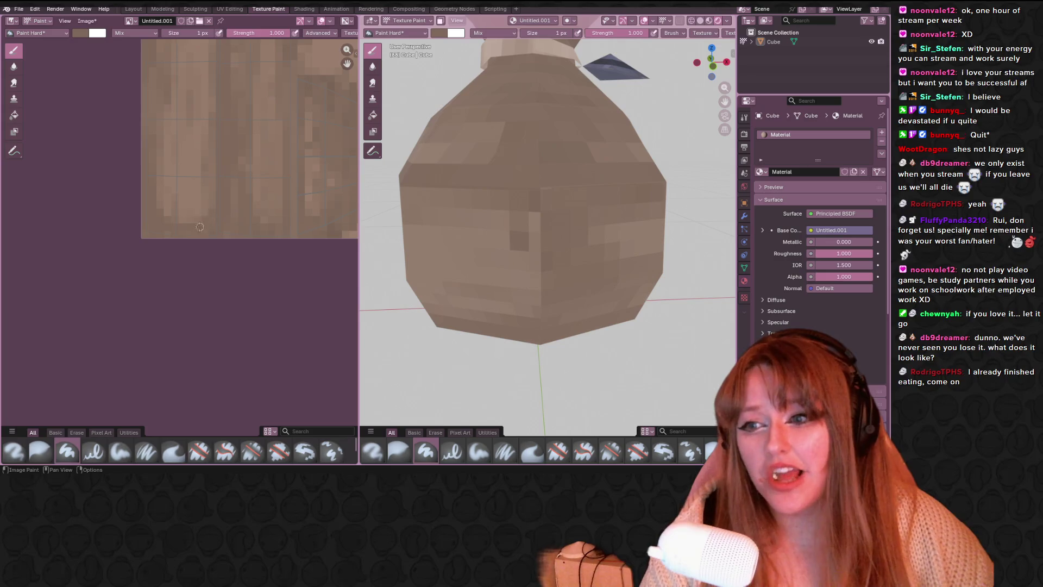
key(ctrl+z)
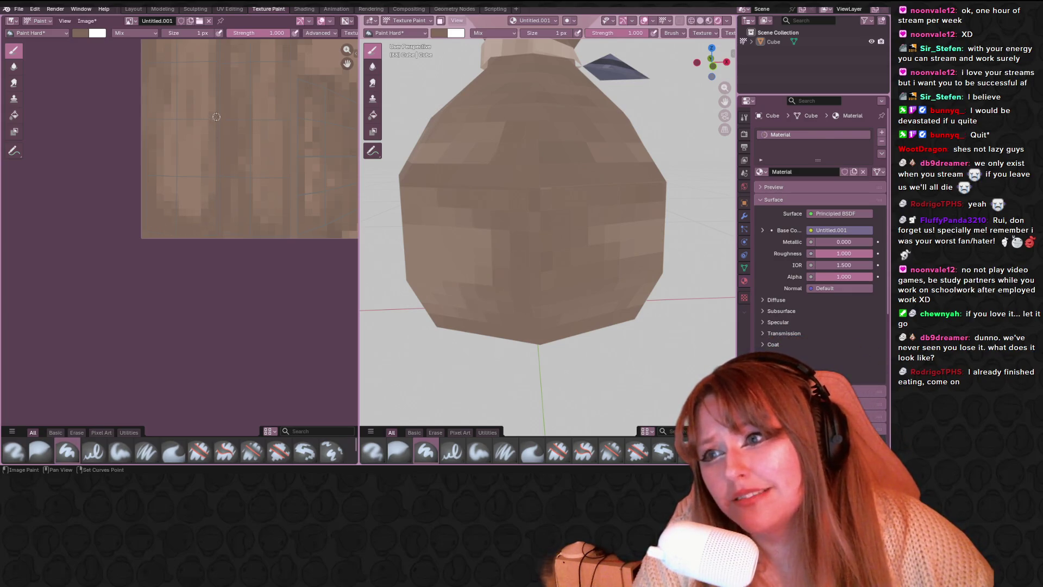
scroll(220, 109, up, 2)
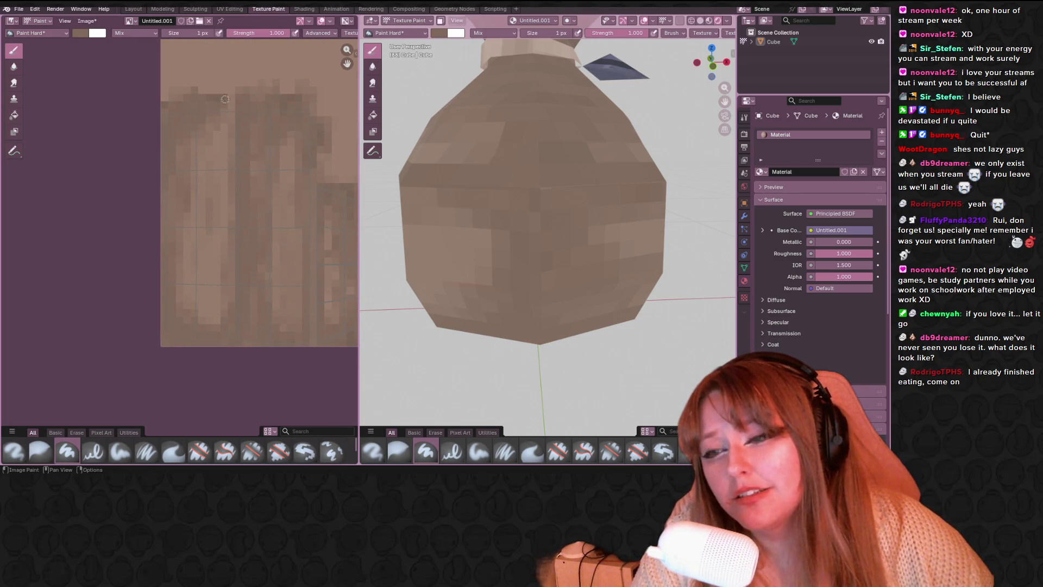
drag(225, 126, 225, 142)
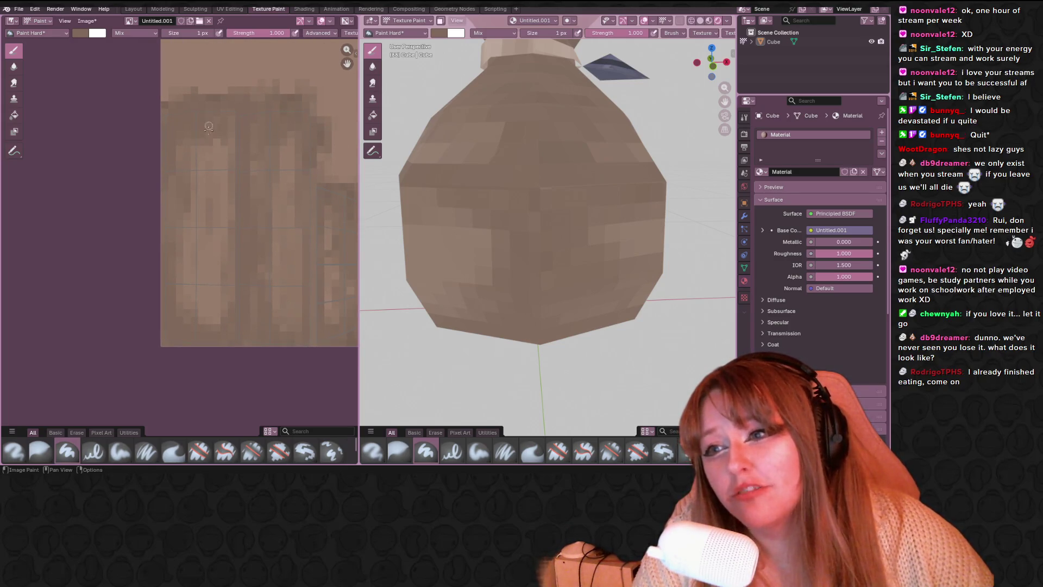